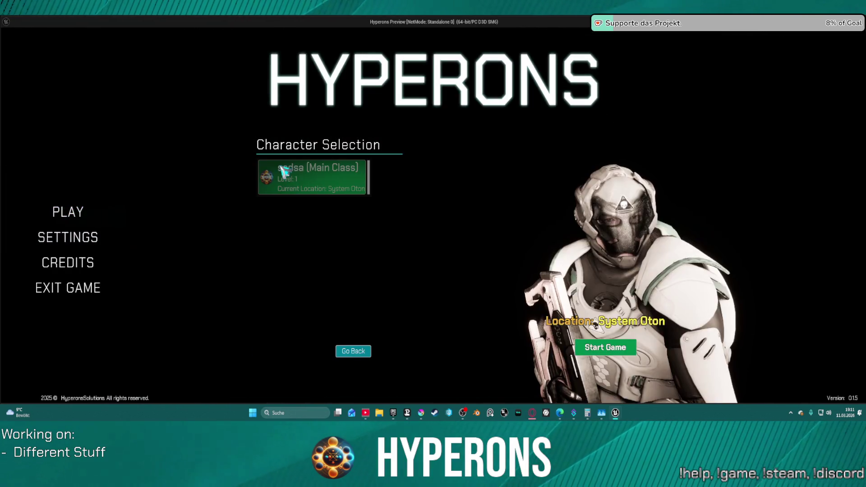
Start the game, fly through the Pollux gate to System Oton, then stop Play In Editor.
click(616, 338)
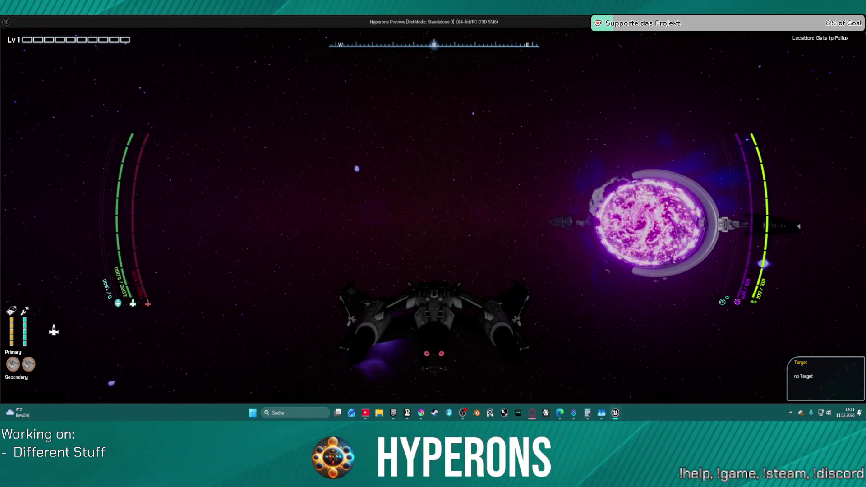
key(w)
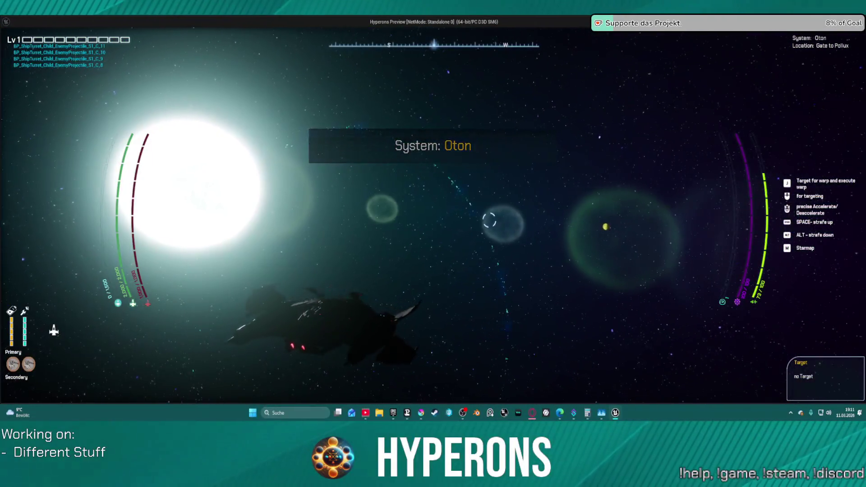
key(w)
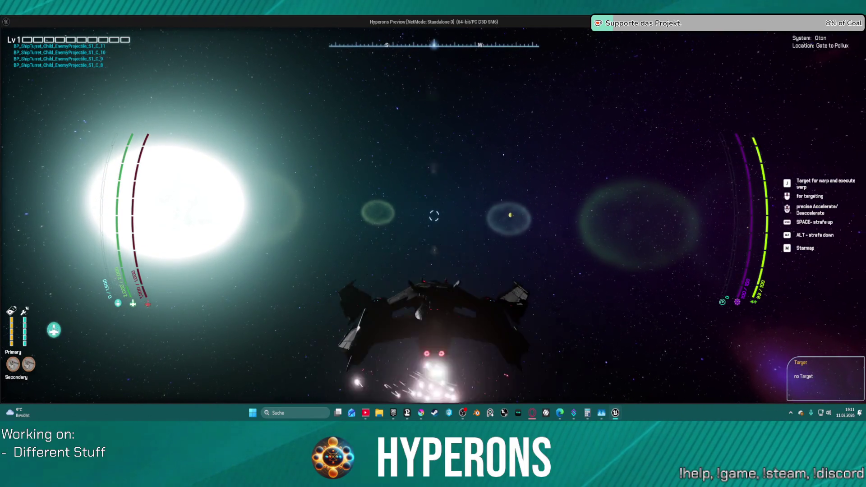
key(Escape)
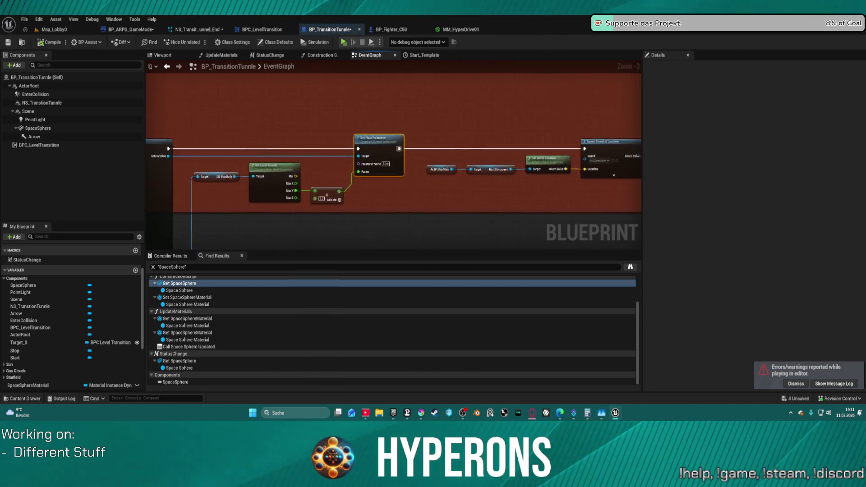
mouse_move(335, 78)
mouse_down()
mouse_move(477, 110)
mouse_move(511, 83)
mouse_up()
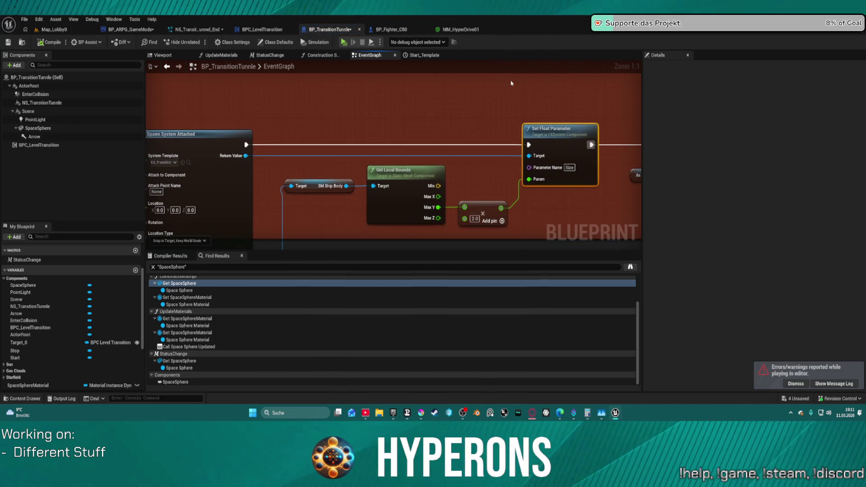
mouse_move(444, 84)
mouse_down()
mouse_move(559, 76)
mouse_move(418, 85)
mouse_up()
scroll(407, 147, down, 2)
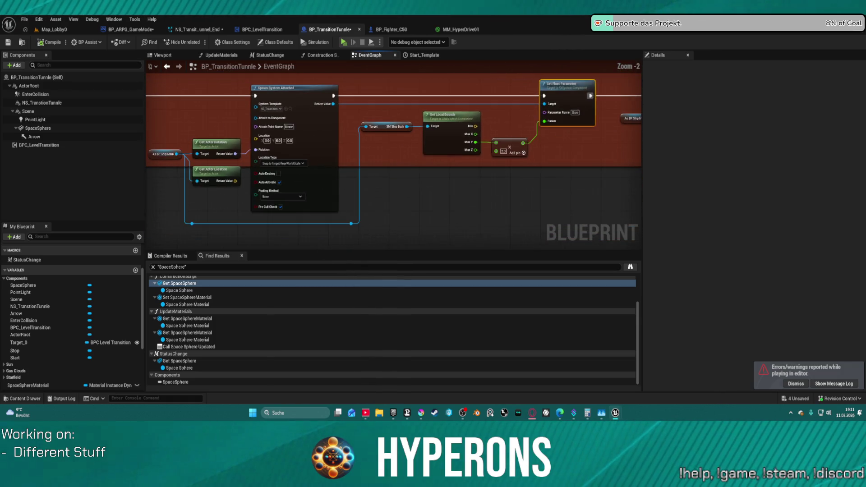
drag(396, 136, 381, 151)
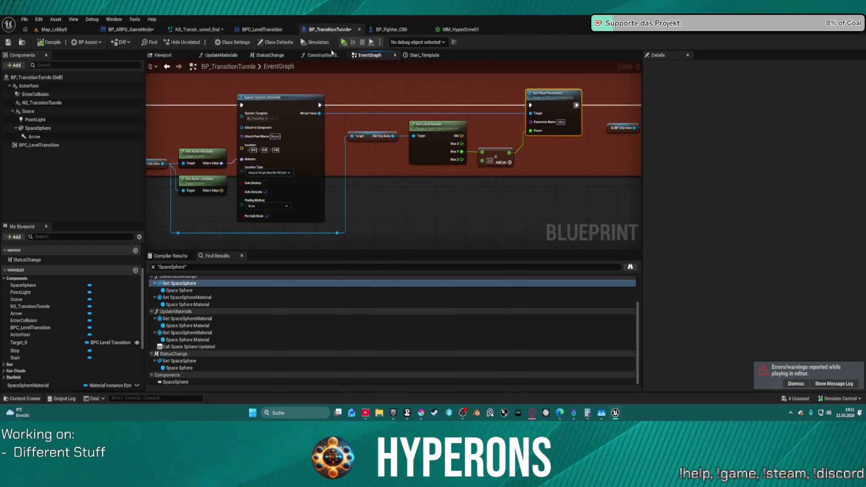
click(141, 29)
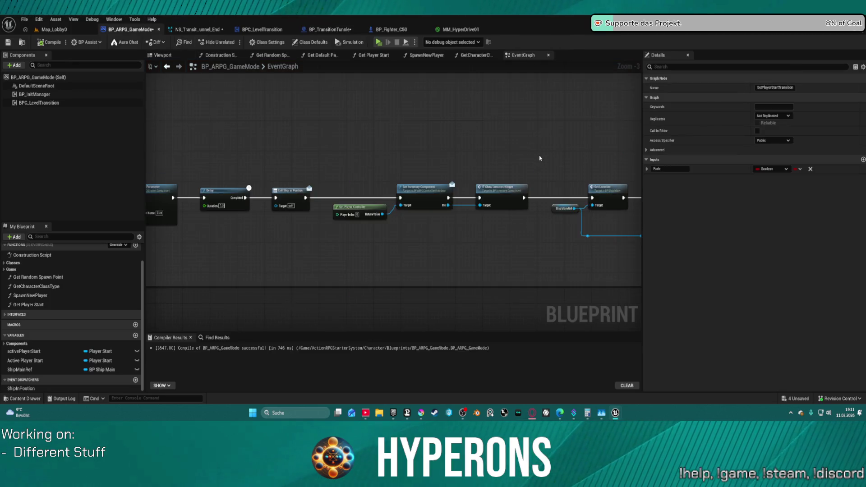
scroll(483, 212, down, 6)
scroll(449, 155, up, 5)
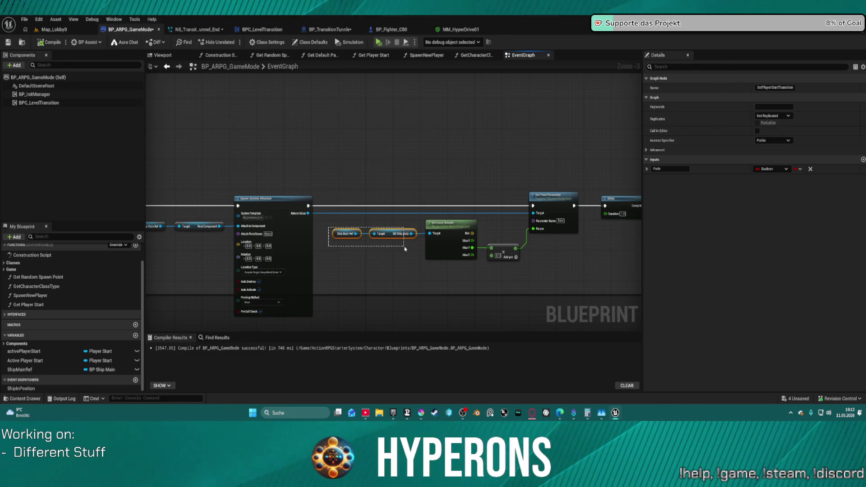
mouse_move(404, 248)
mouse_down()
mouse_move(507, 260)
mouse_move(492, 244)
mouse_move(502, 216)
mouse_up()
click(536, 198)
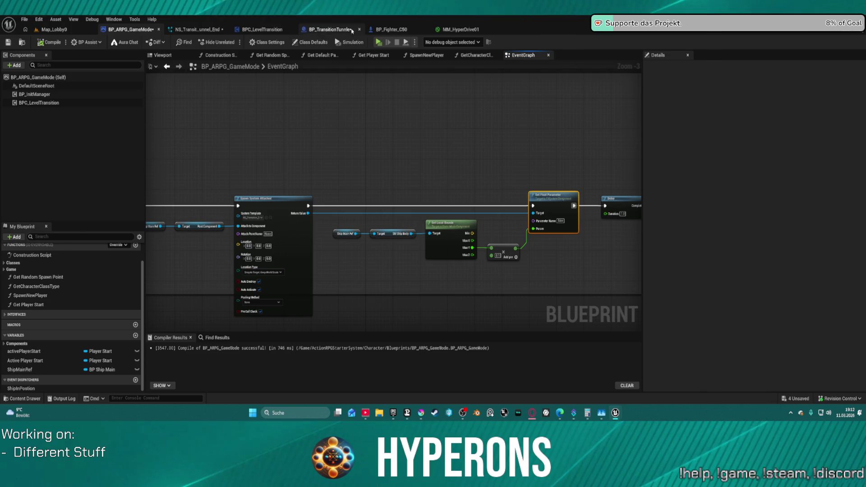
click(328, 30)
Open NS_Transition from Spawn System Attached, review MM_HyperDrive01, and return to BP_TransitionTunnle.
click(271, 115)
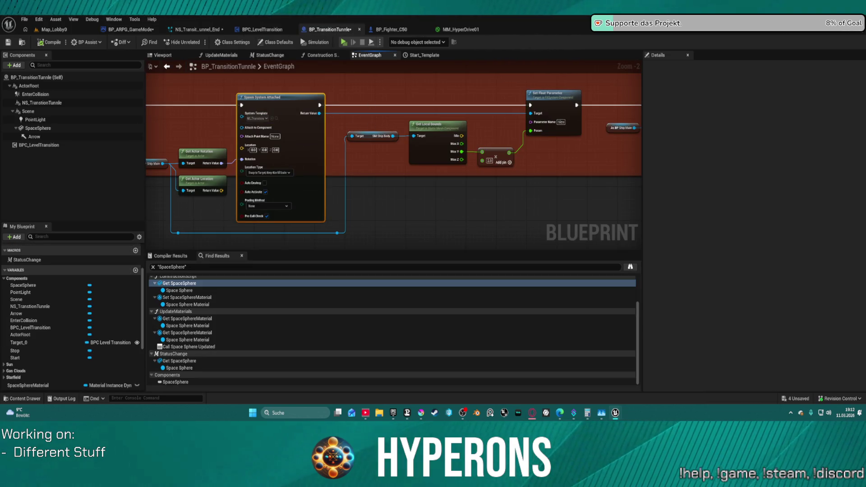
double_click(257, 118)
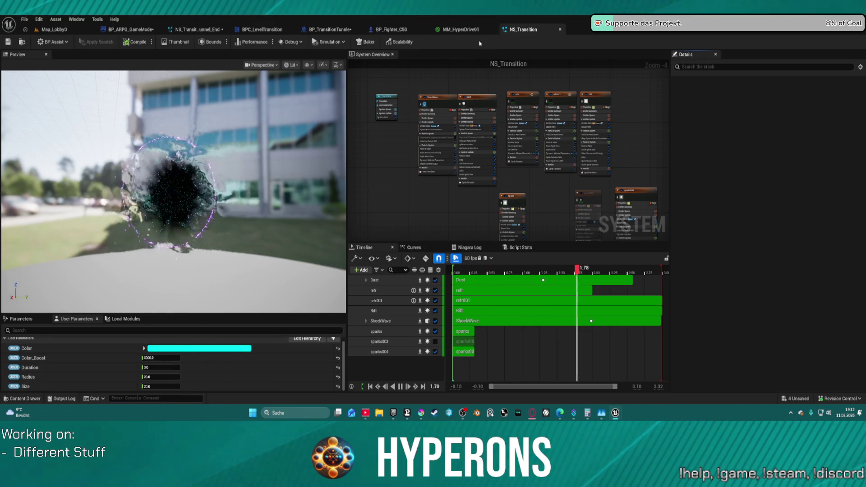
click(471, 30)
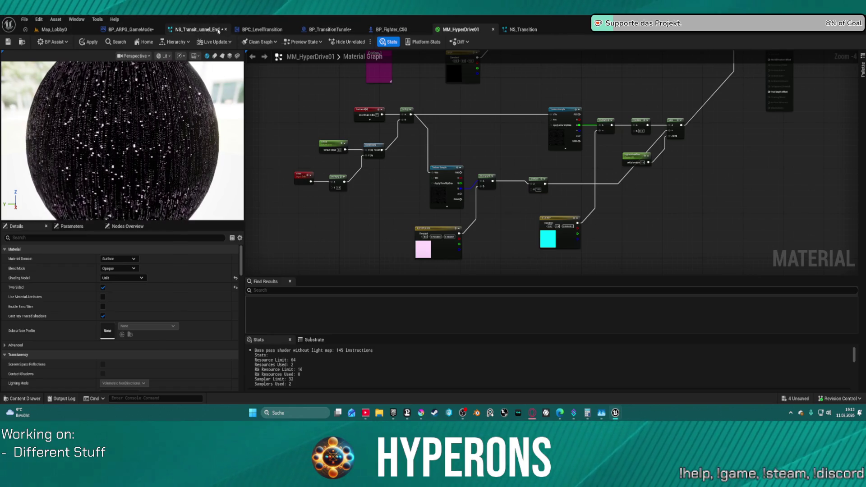
click(330, 30)
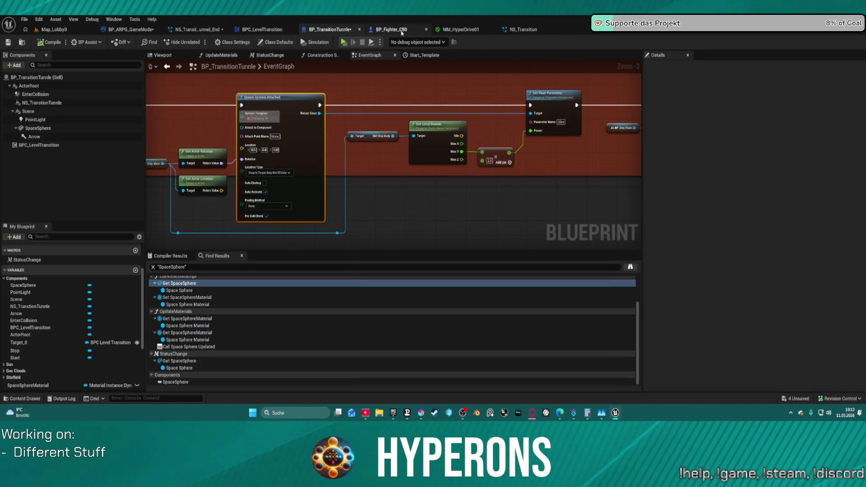
Bring Spawn System Attached into view and wire its Return Value to Set Float Parameter's Target.
scroll(311, 167, down, 4)
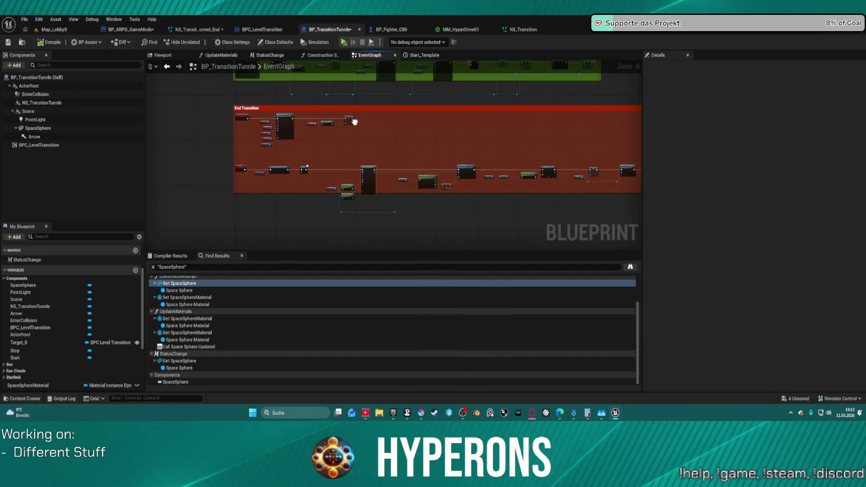
scroll(446, 177, up, 4)
mouse_move(446, 177)
mouse_down()
mouse_move(445, 18)
mouse_move(444, 63)
mouse_up()
drag(406, 135, 631, 135)
mouse_move(451, 136)
mouse_down()
mouse_move(423, 157)
mouse_move(549, 124)
mouse_move(636, 55)
mouse_move(689, 48)
mouse_move(508, 111)
mouse_up()
mouse_move(544, 194)
mouse_down()
mouse_move(797, 130)
mouse_move(703, 157)
mouse_up()
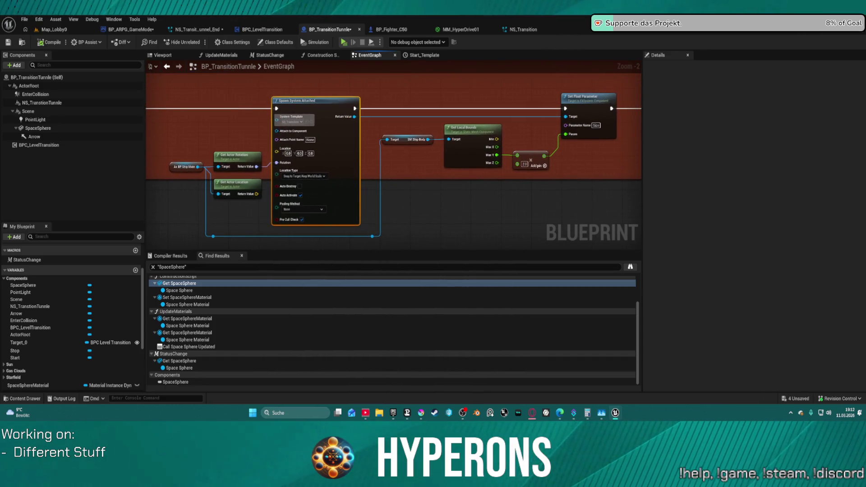
drag(649, 135, 626, 137)
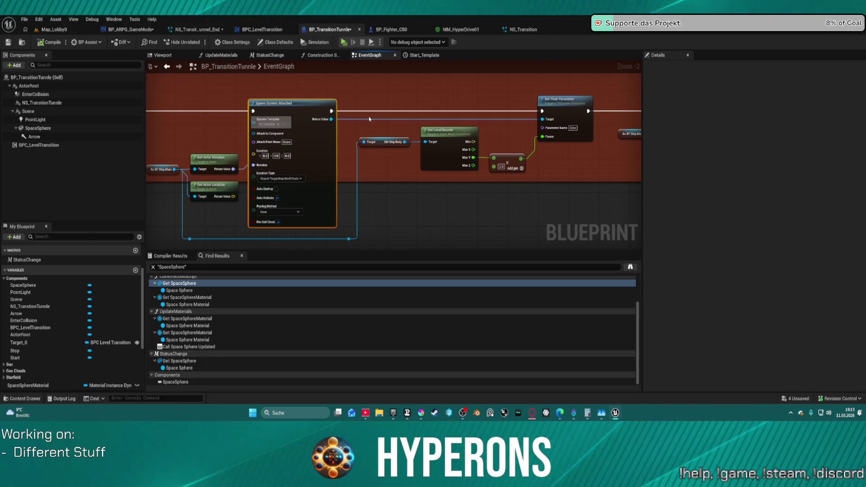
mouse_move(542, 119)
mouse_down()
mouse_move(325, 118)
mouse_move(401, 128)
mouse_move(548, 121)
mouse_up()
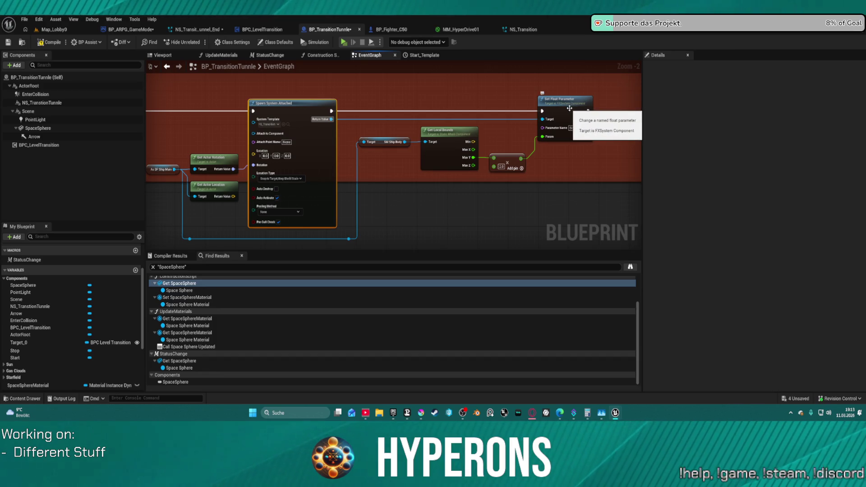
Add a trial Set Float Parameter node from the effect's return value, then delete it and Get Display Name.
mouse_move(329, 116)
mouse_down()
mouse_move(369, 118)
mouse_move(416, 100)
mouse_up()
text(set float)
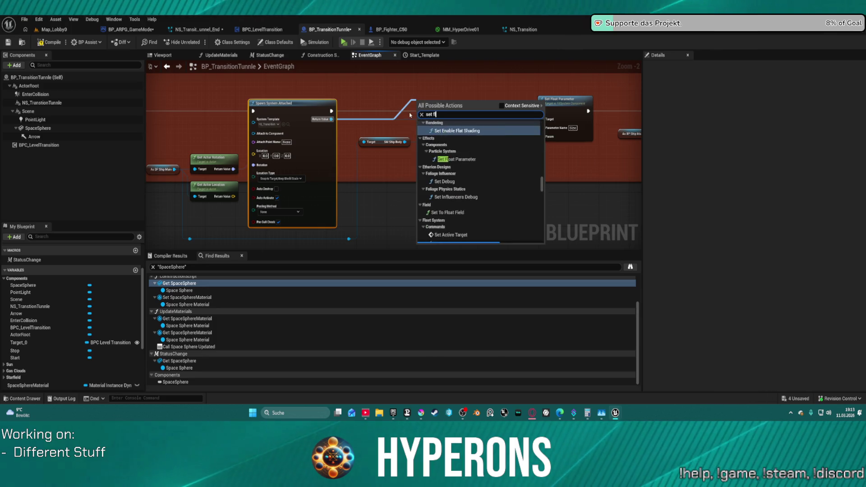
key(Return)
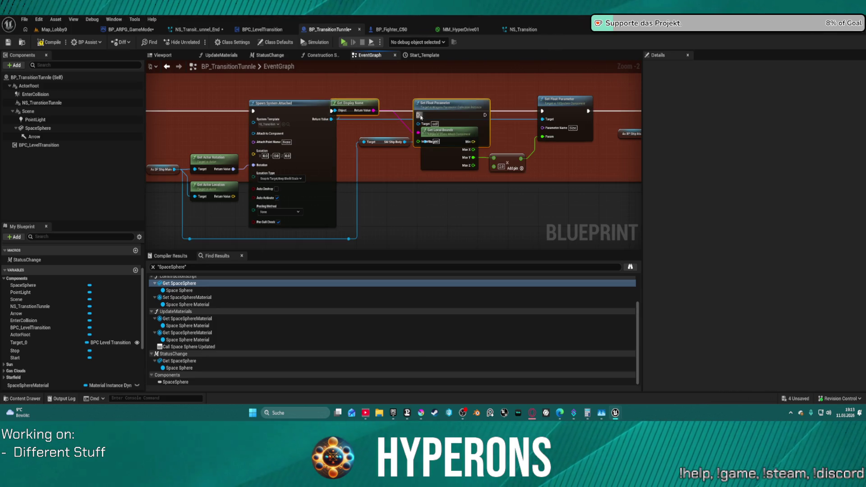
mouse_move(457, 110)
mouse_down()
mouse_move(463, 85)
mouse_move(501, 84)
mouse_up()
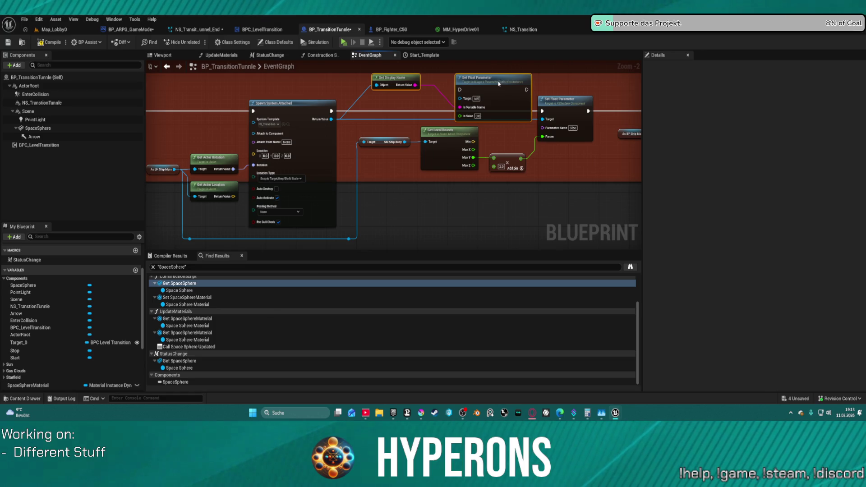
drag(498, 83, 491, 84)
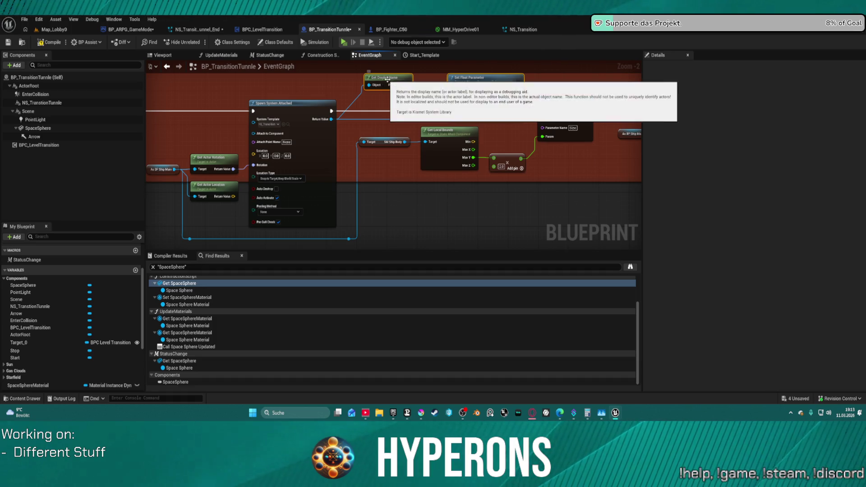
click(450, 84)
key(Delete)
click(391, 81)
key(Delete)
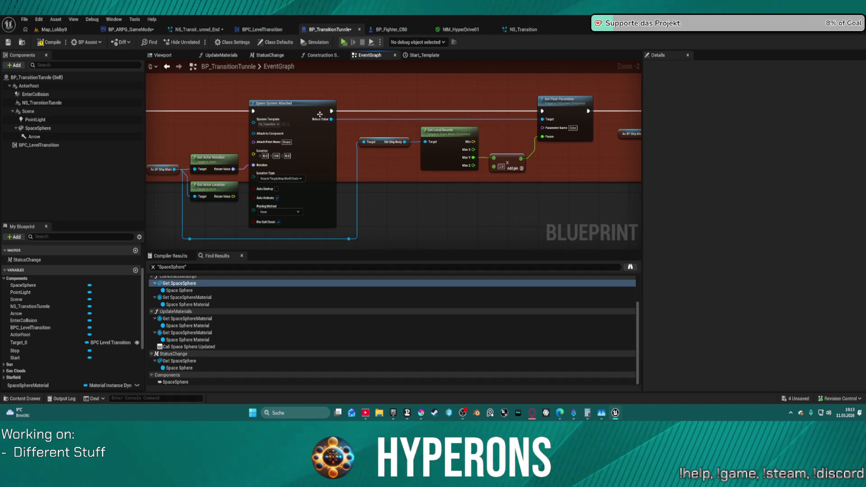
Add a Set Niagara Variable (Float) node from the return value and place it above Set Float Parameter.
drag(333, 119, 389, 100)
text(se)
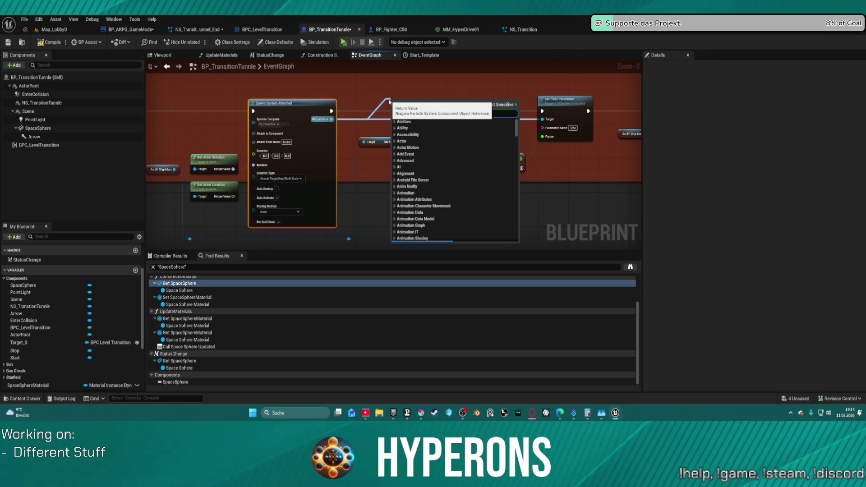
text(t float p)
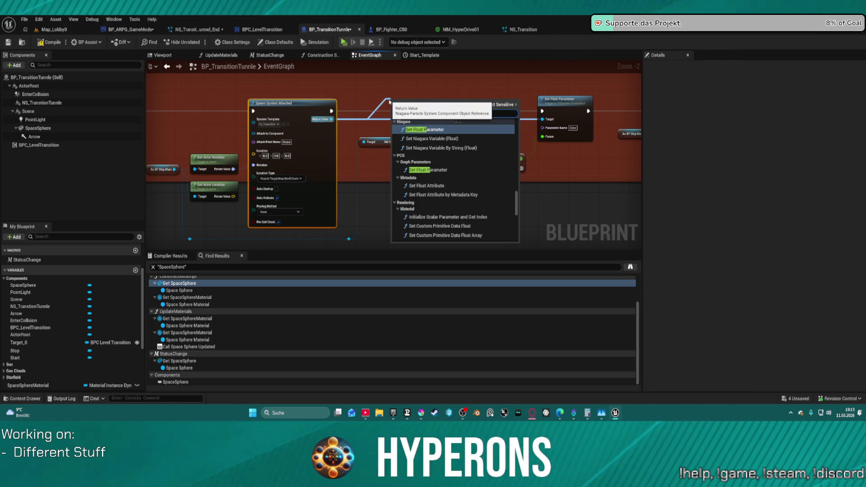
text(ara)
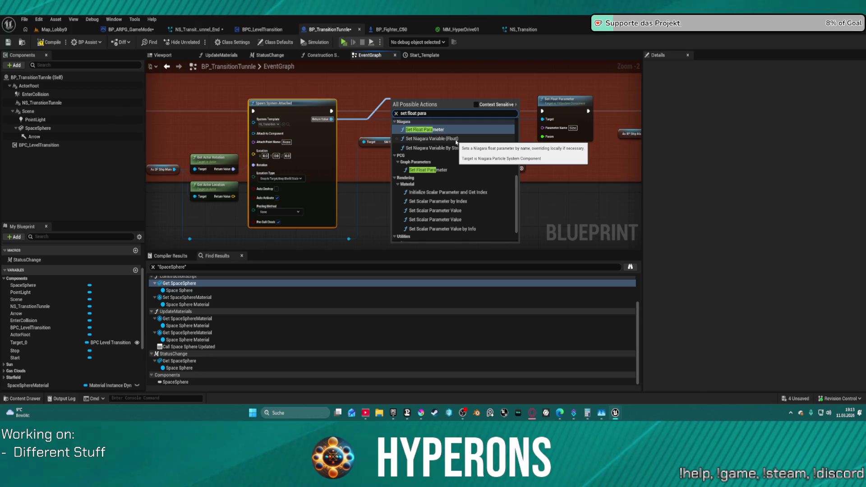
click(456, 140)
mouse_move(435, 112)
mouse_down()
mouse_move(447, 93)
mouse_move(476, 98)
mouse_up()
click(567, 121)
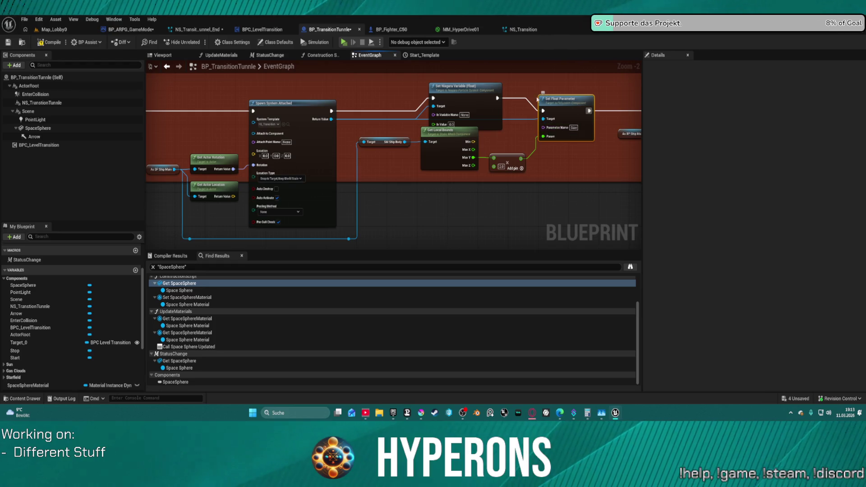
Delete Set Float Parameter, feed Add's result into In Value, and chain execution to Spawn Sound at Location.
key(Delete)
click(507, 157)
drag(521, 158, 438, 124)
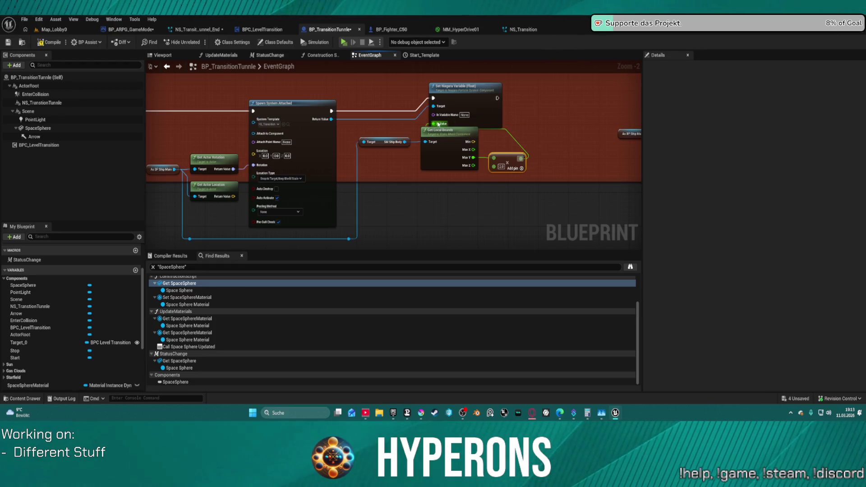
mouse_move(496, 97)
mouse_down()
mouse_move(649, 101)
mouse_move(593, 90)
mouse_up()
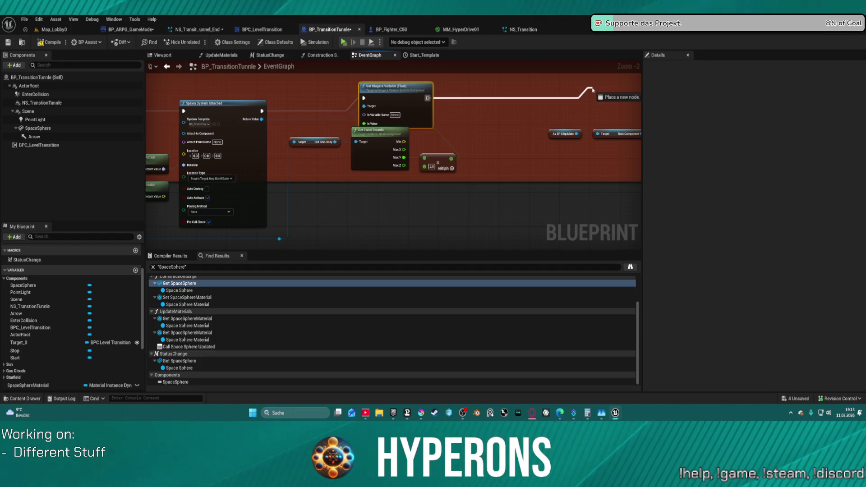
mouse_move(647, 93)
mouse_down()
mouse_move(618, 100)
mouse_move(686, 97)
mouse_move(475, 110)
mouse_up()
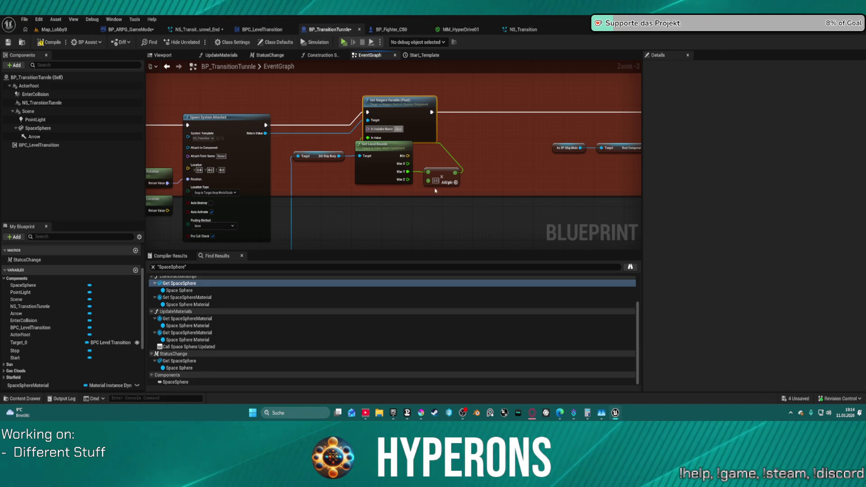
mouse_move(428, 180)
mouse_down()
mouse_move(440, 185)
mouse_move(427, 165)
mouse_up()
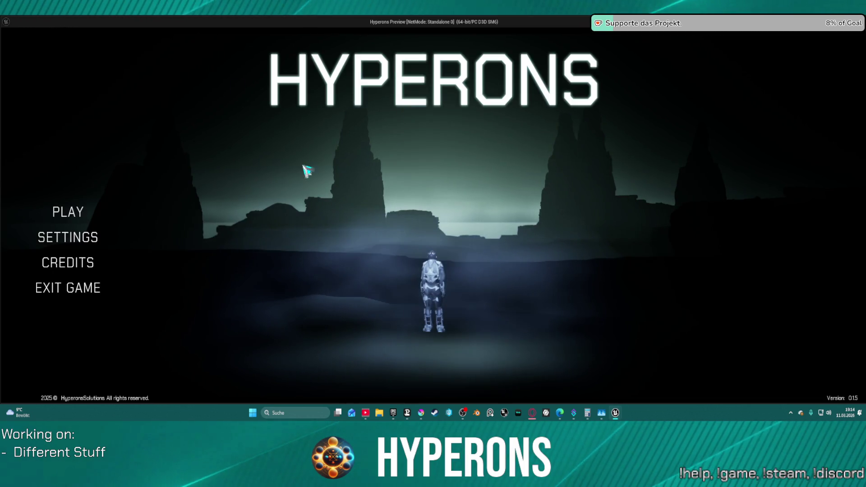
Play-test from the menu with the existing character, jumping through the green tunnel to System Pollux.
click(70, 212)
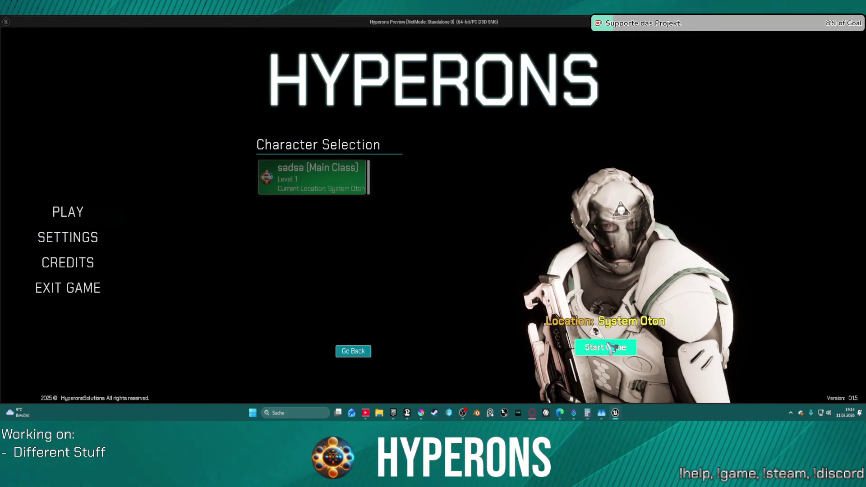
click(611, 347)
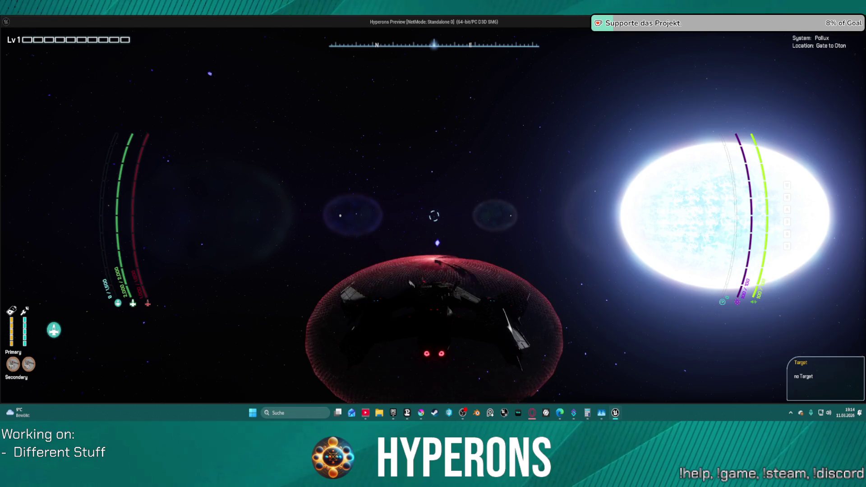
key(Escape)
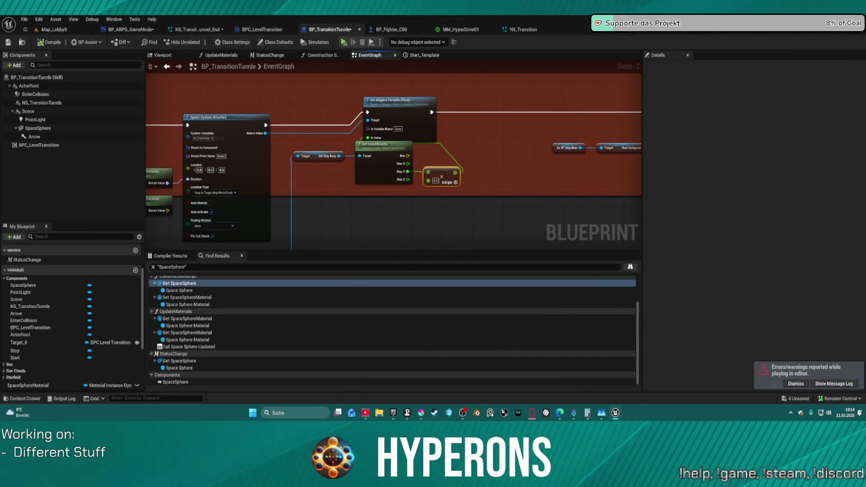
click(397, 100)
scroll(423, 75, up, 2)
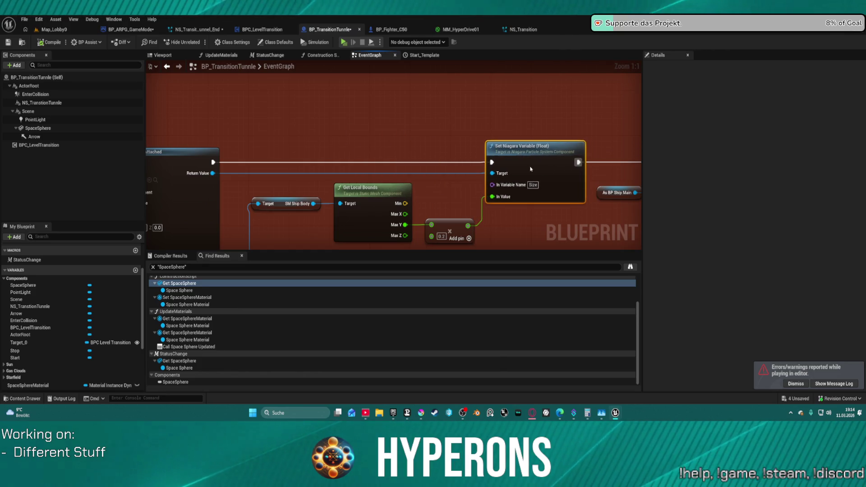
scroll(513, 196, down, 6)
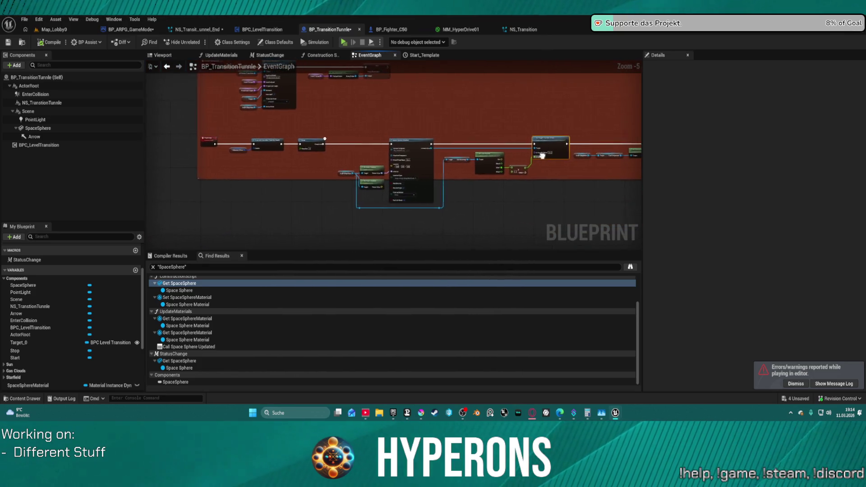
scroll(425, 165, up, 3)
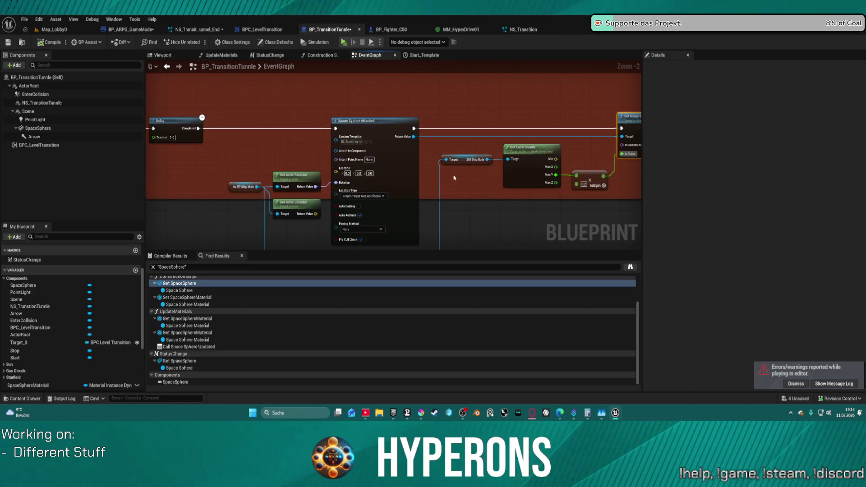
mouse_move(506, 176)
mouse_down()
mouse_move(560, 176)
mouse_move(373, 173)
mouse_move(375, 148)
mouse_up()
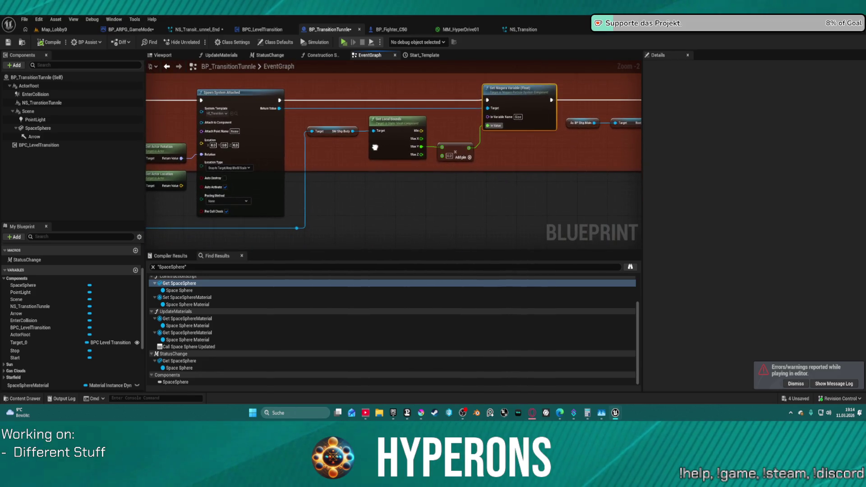
scroll(375, 147, down, 1)
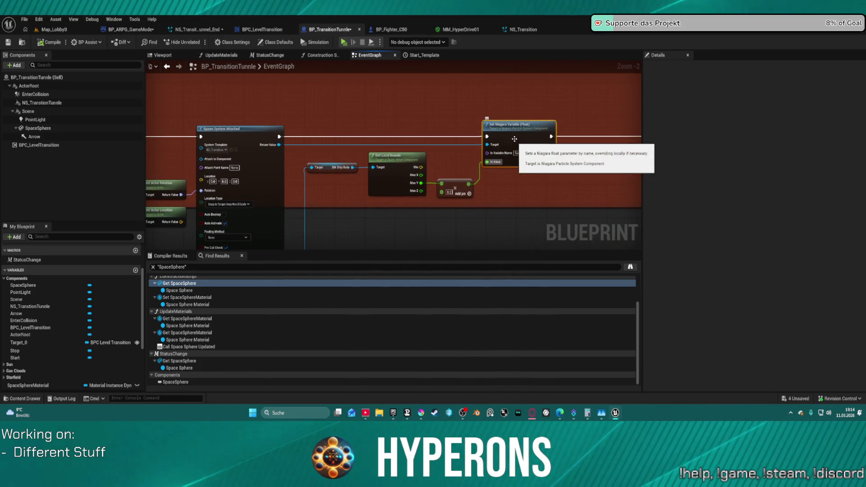
scroll(516, 170, up, 3)
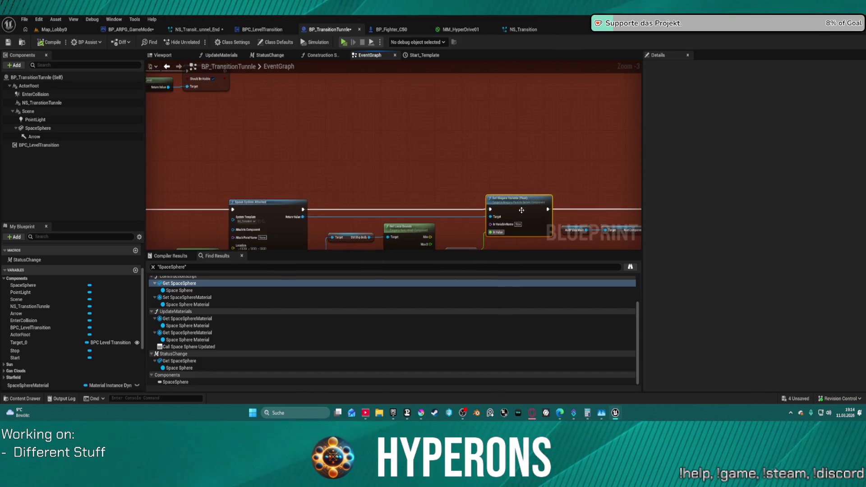
scroll(451, 119, down, 7)
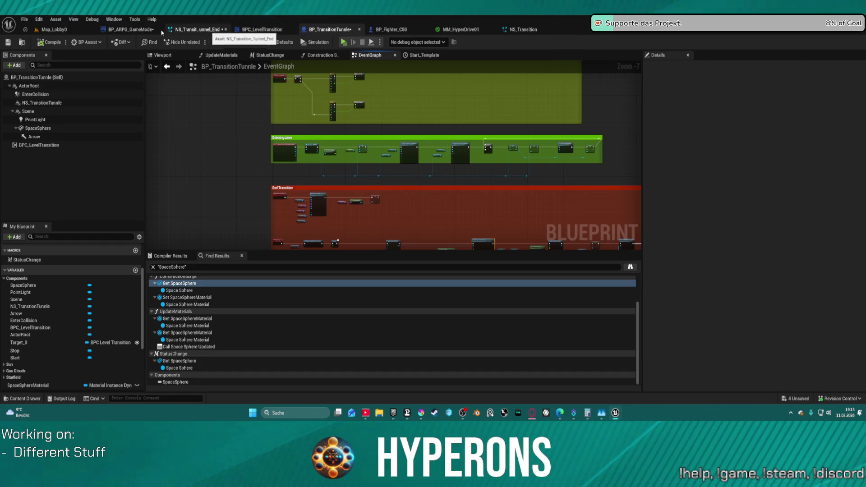
click(130, 29)
scroll(558, 199, up, 2)
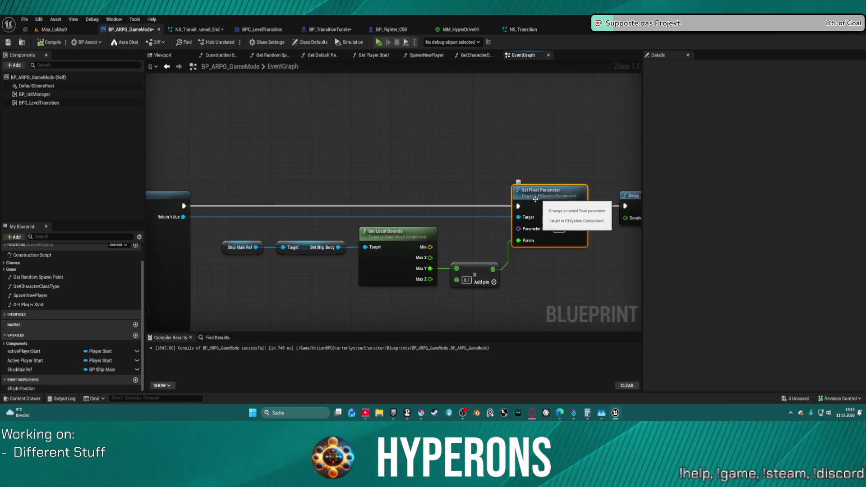
scroll(458, 194, down, 5)
scroll(457, 191, up, 3)
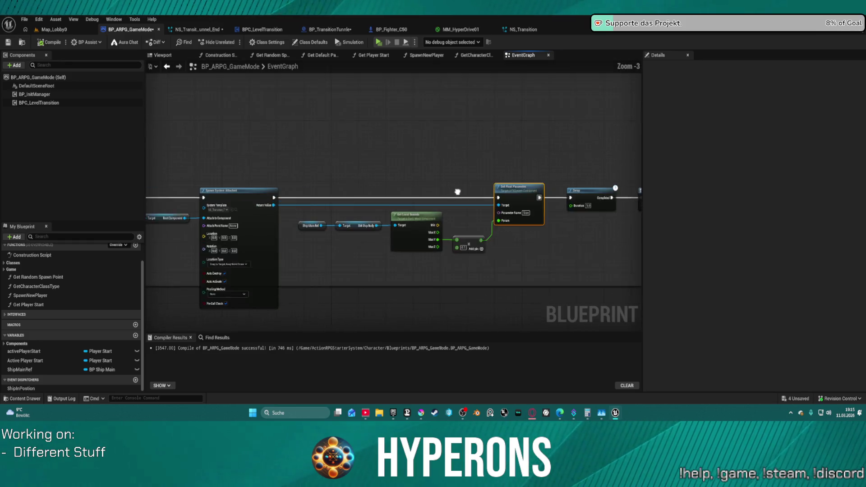
drag(457, 191, 488, 171)
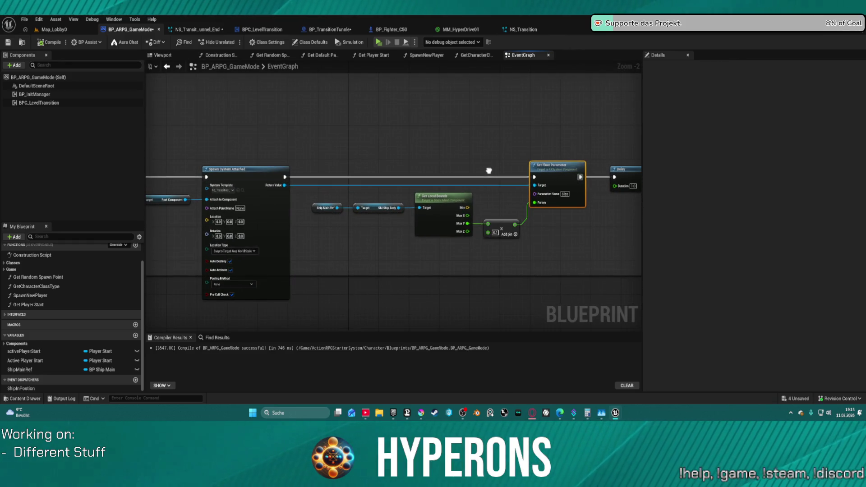
click(519, 30)
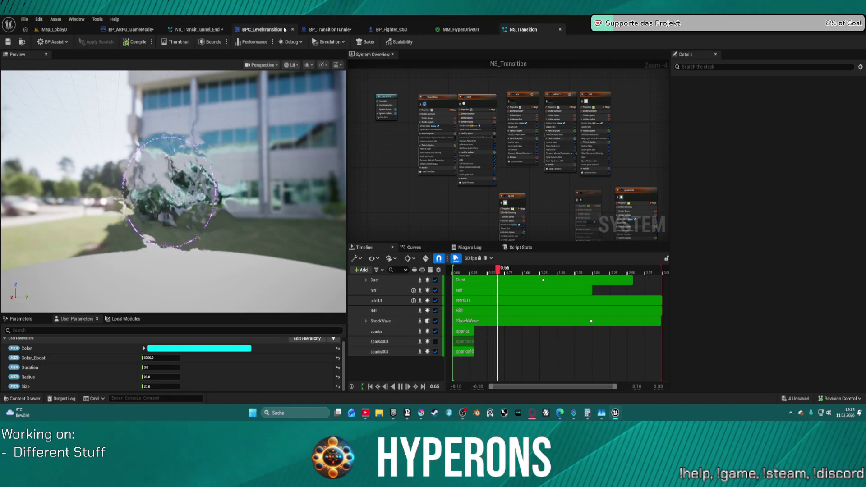
click(333, 30)
scroll(406, 90, up, 6)
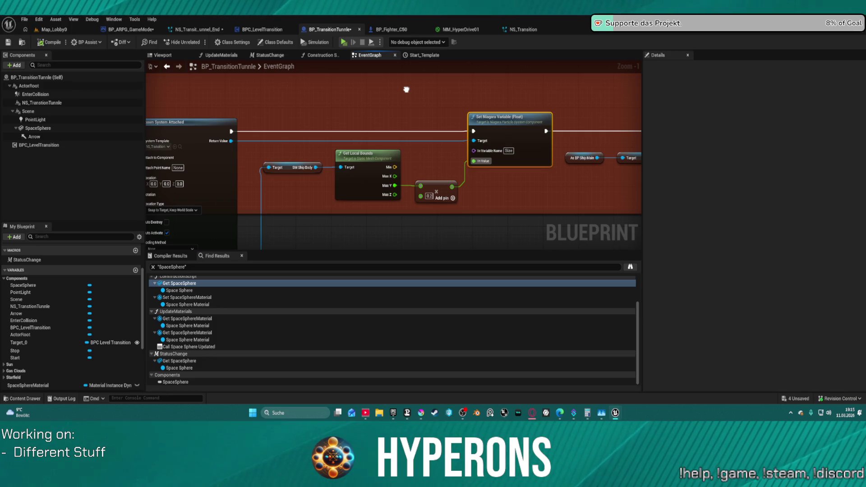
drag(406, 89, 521, 95)
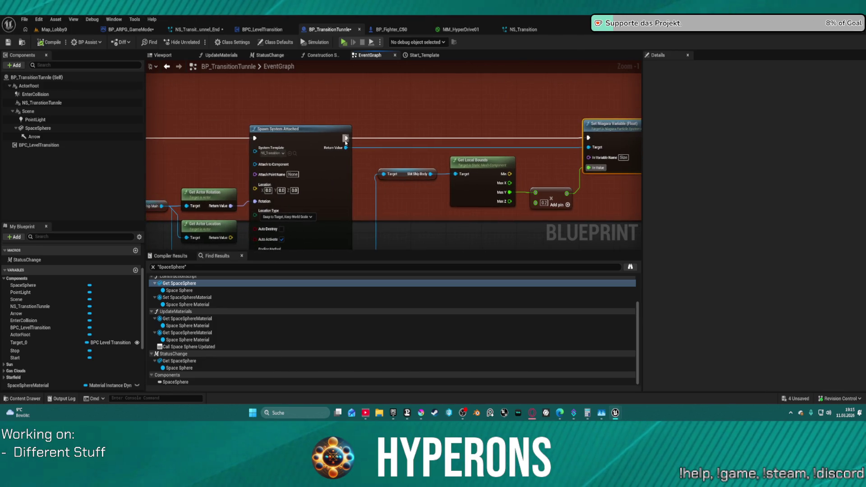
drag(345, 148, 381, 116)
scroll(333, 125, down, 1)
mouse_move(181, 175)
mouse_down()
mouse_move(317, 180)
mouse_move(363, 141)
mouse_move(398, 148)
mouse_up()
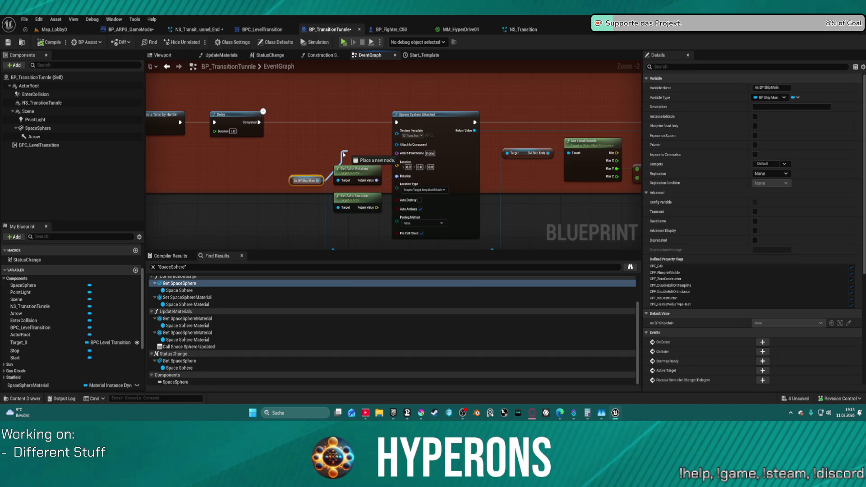
drag(295, 199, 231, 189)
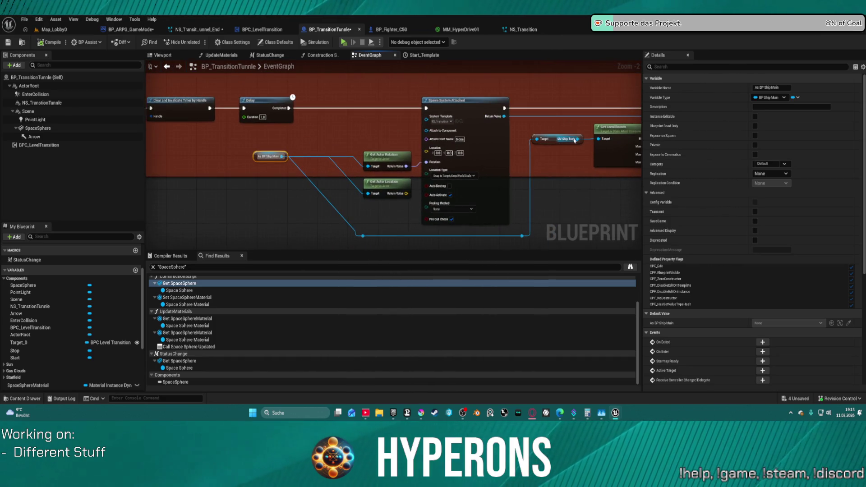
click(574, 140)
mouse_move(577, 139)
mouse_down()
mouse_move(419, 134)
mouse_move(425, 135)
mouse_up()
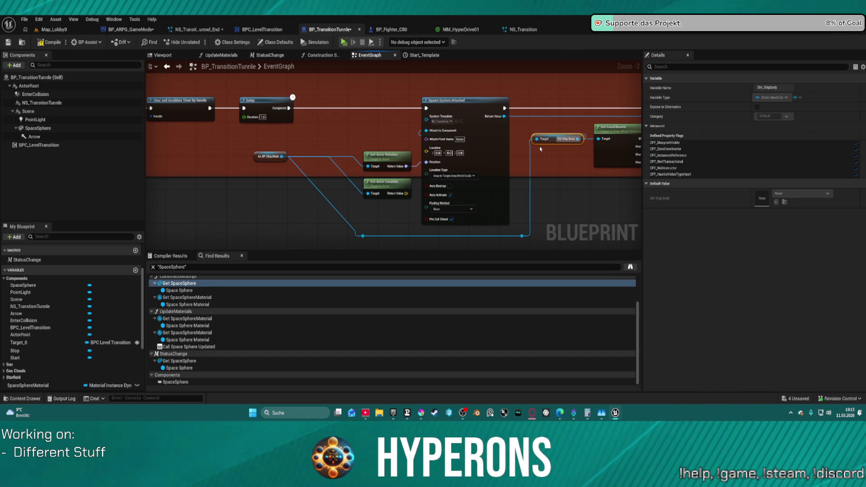
scroll(478, 118, down, 2)
scroll(420, 92, up, 2)
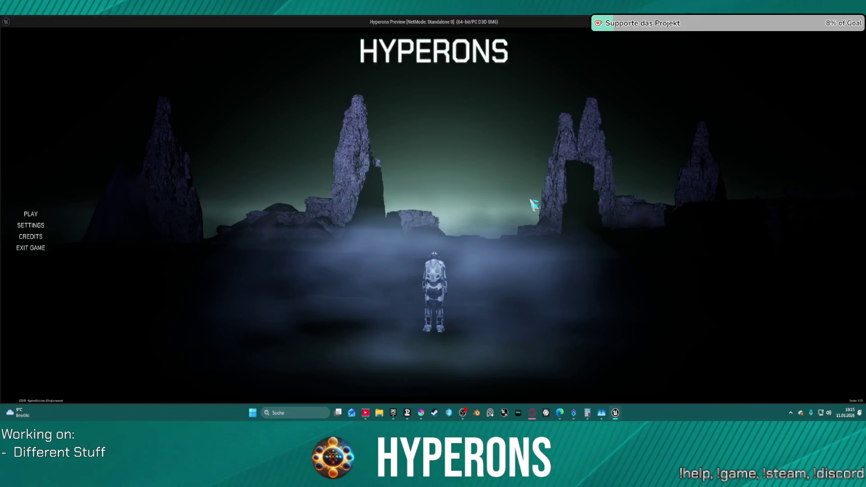
Play-test with the confirmed existing character, flying through the gate to System Oton, then return to the editor.
click(72, 212)
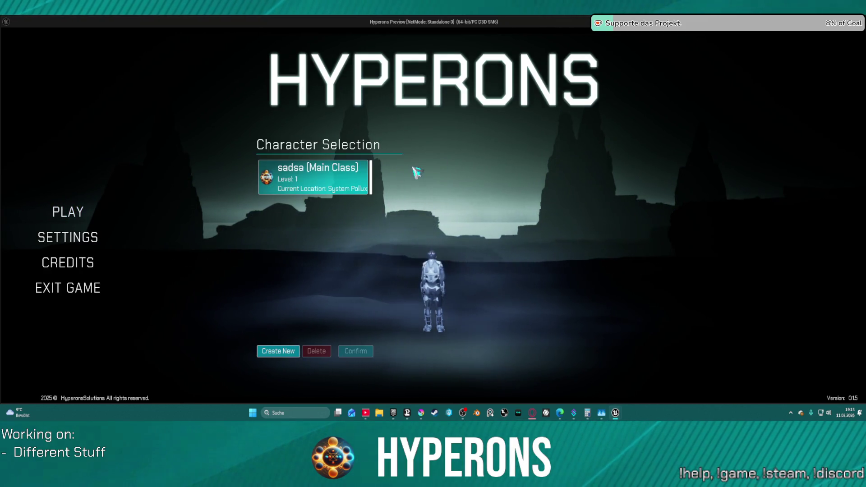
click(343, 174)
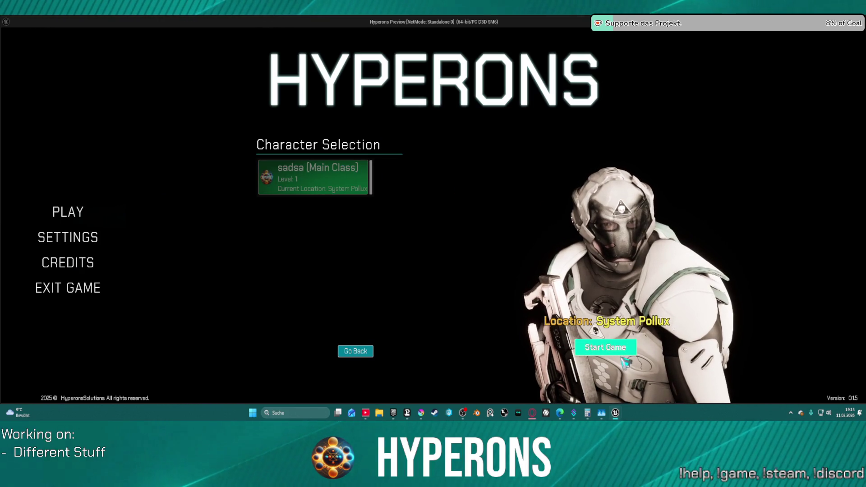
click(605, 347)
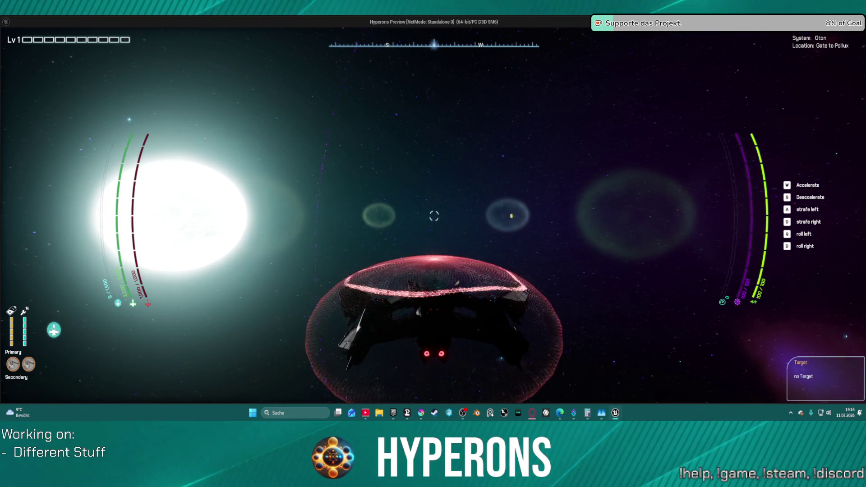
key(w)
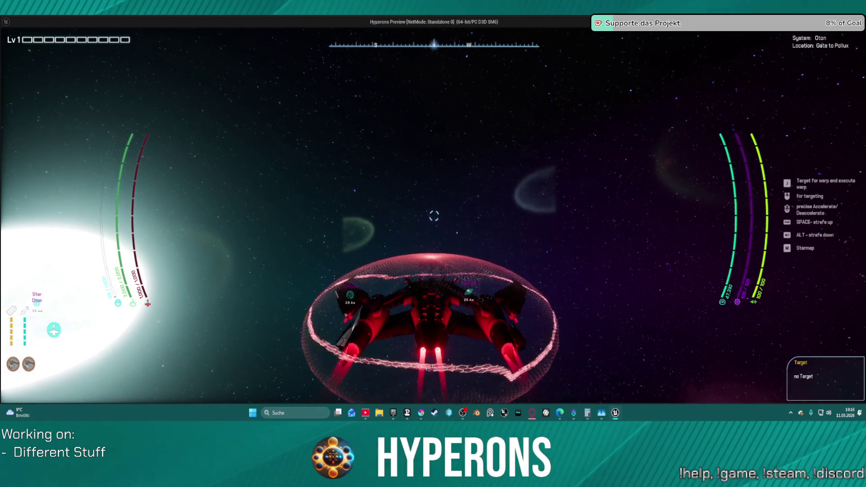
key(alt+Tab)
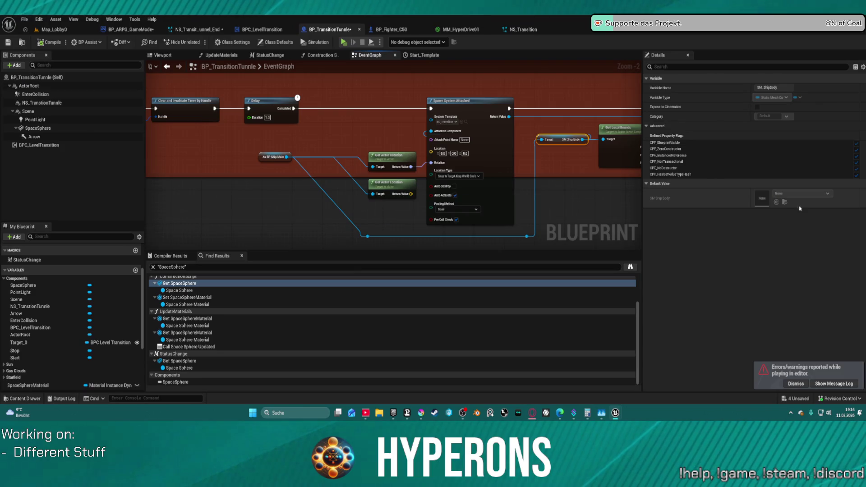
drag(590, 171, 474, 164)
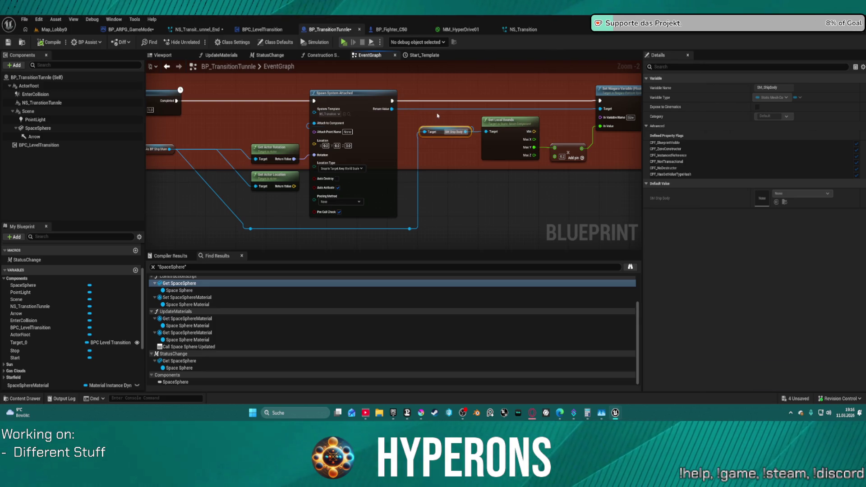
drag(498, 104, 482, 96)
Swap Set Niagara Variable (Float) for Set Niagara Variable By String (Float) off Spawn System Attached, continuing execution.
click(507, 98)
key(Delete)
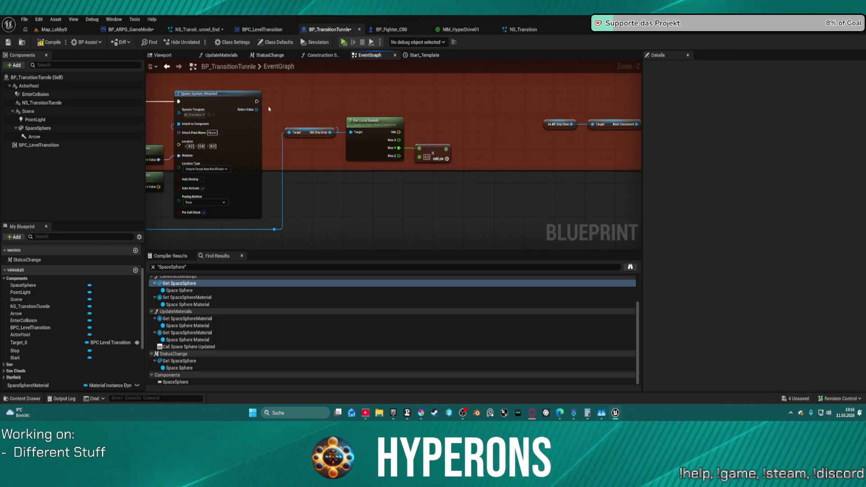
drag(255, 109, 393, 106)
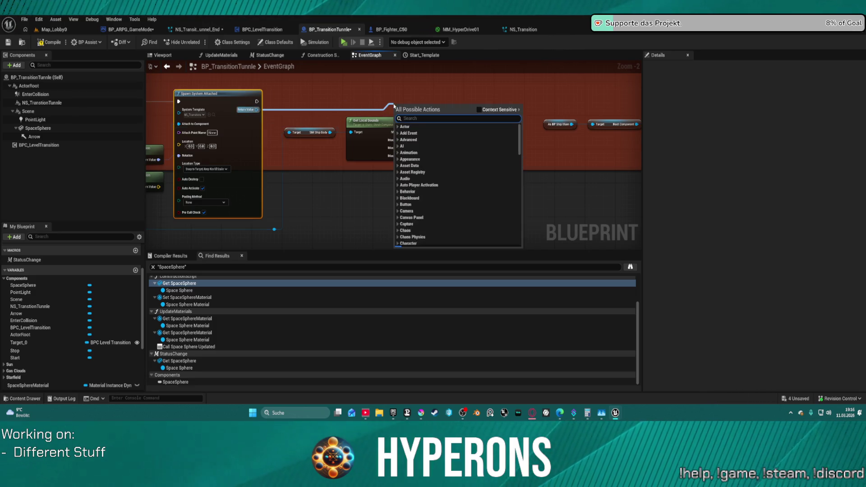
text(set)
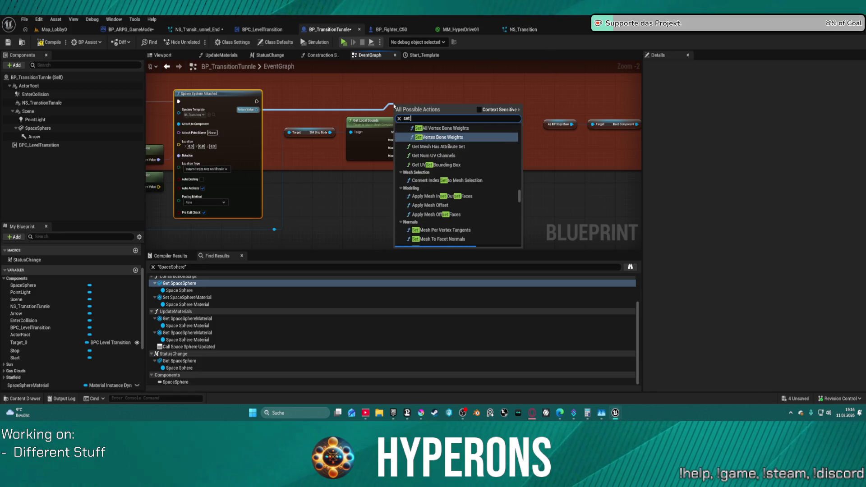
text( float pa)
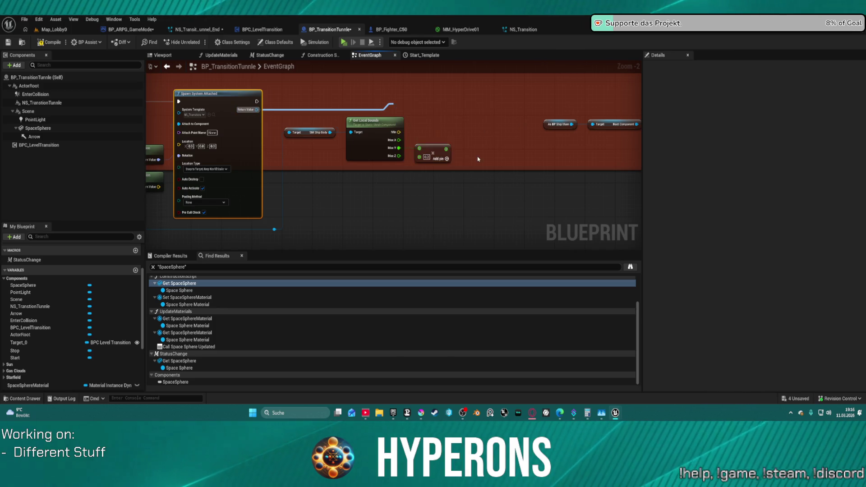
click(464, 153)
mouse_move(447, 117)
mouse_down()
mouse_move(462, 93)
mouse_move(484, 93)
mouse_up()
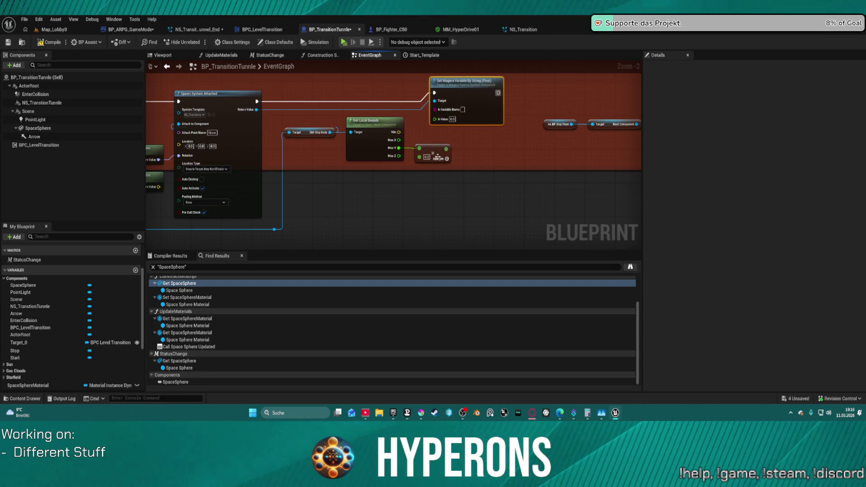
drag(450, 149, 444, 143)
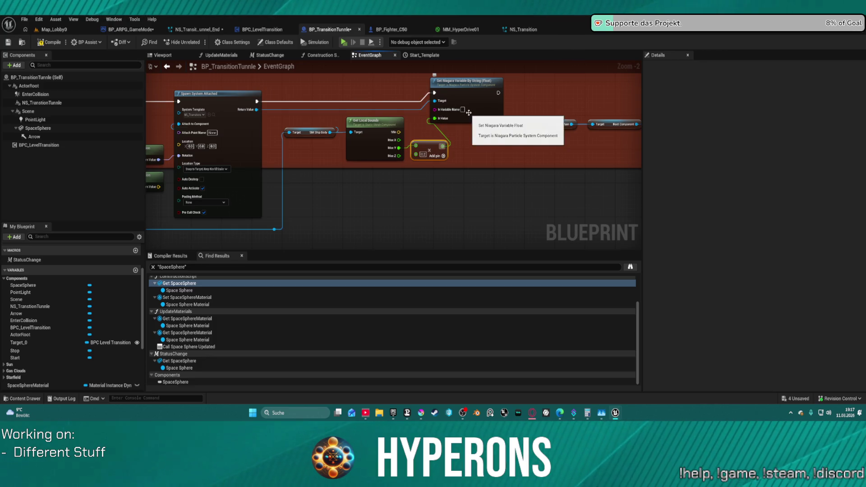
drag(463, 110, 462, 110)
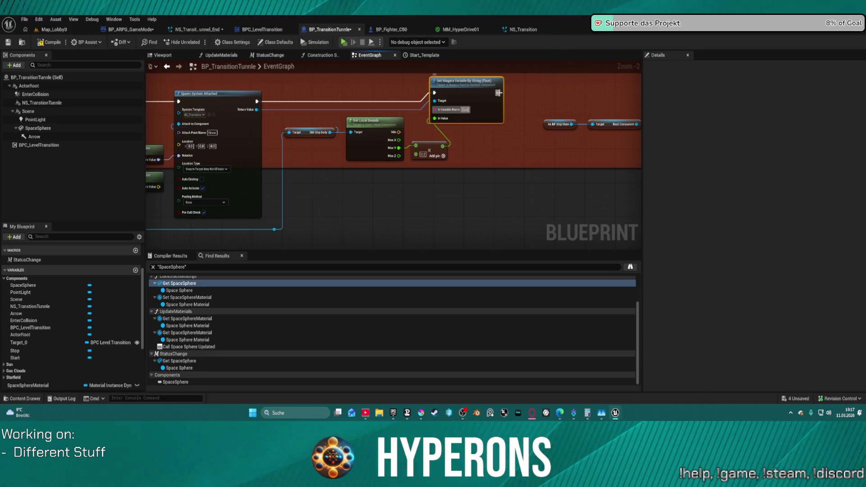
mouse_move(497, 93)
mouse_down()
mouse_move(627, 99)
mouse_move(579, 101)
mouse_up()
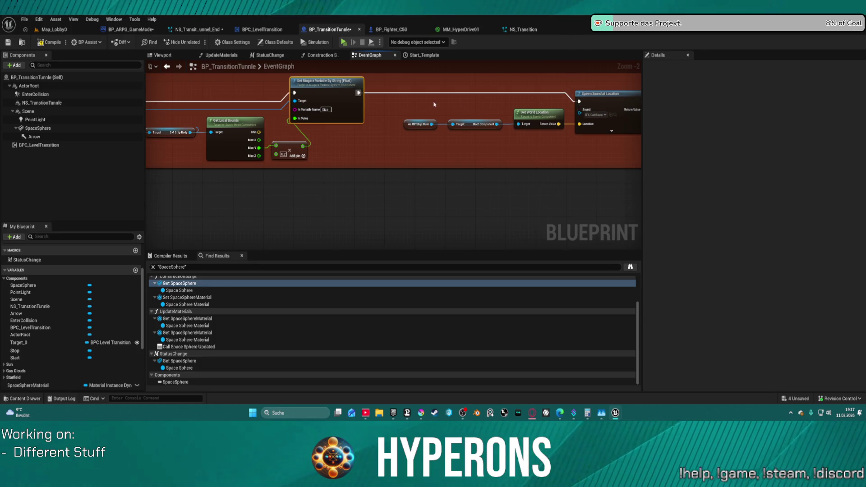
key(f)
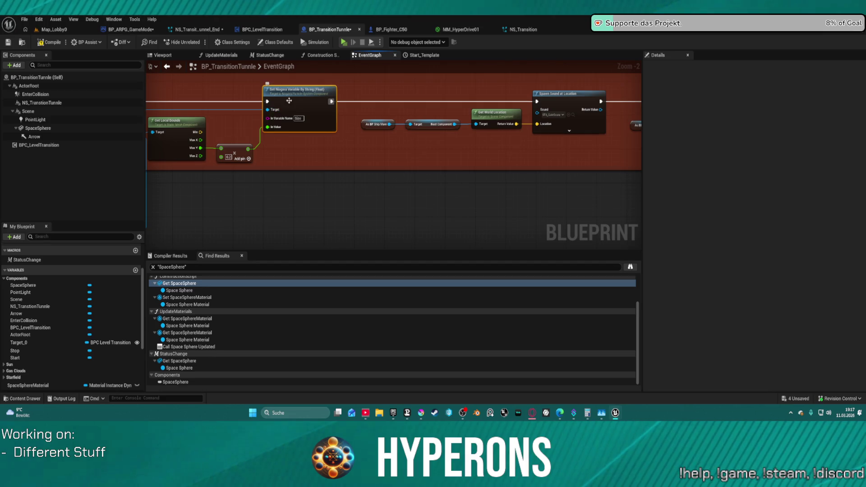
mouse_move(287, 91)
mouse_down()
mouse_move(360, 101)
mouse_move(454, 208)
mouse_up()
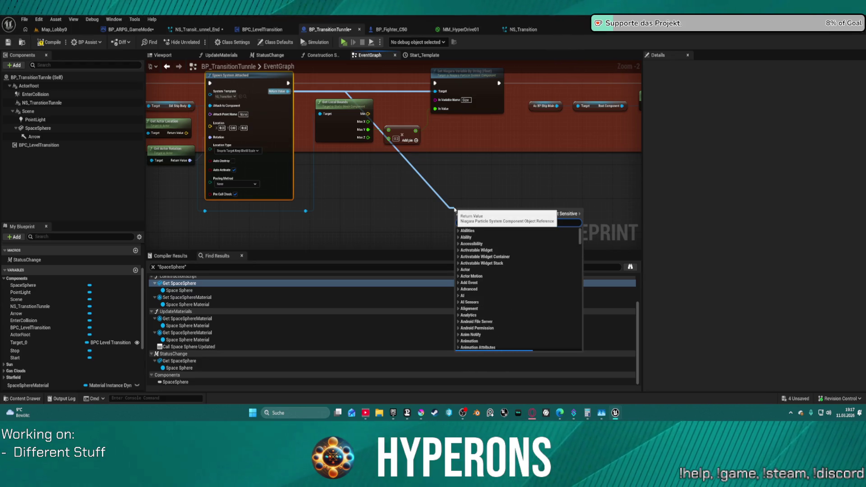
Add a trial Set Float Parameter node, then delete it along with the Get Display Name node.
text(set float)
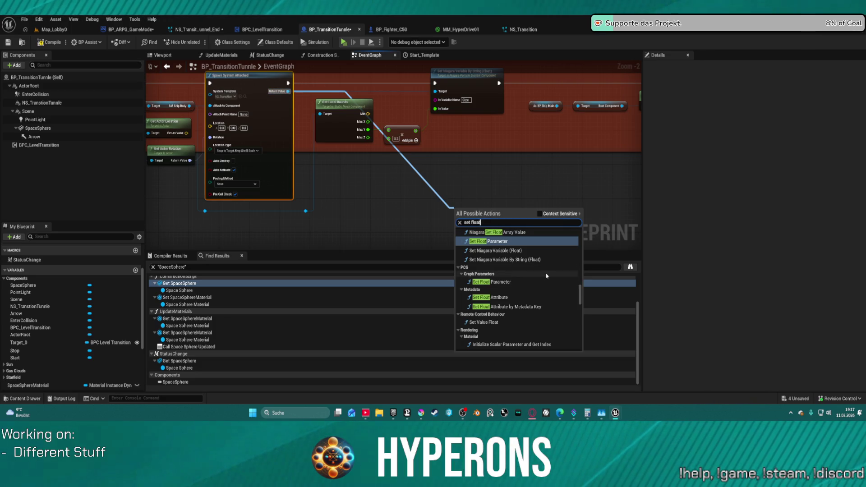
scroll(548, 276, up, 3)
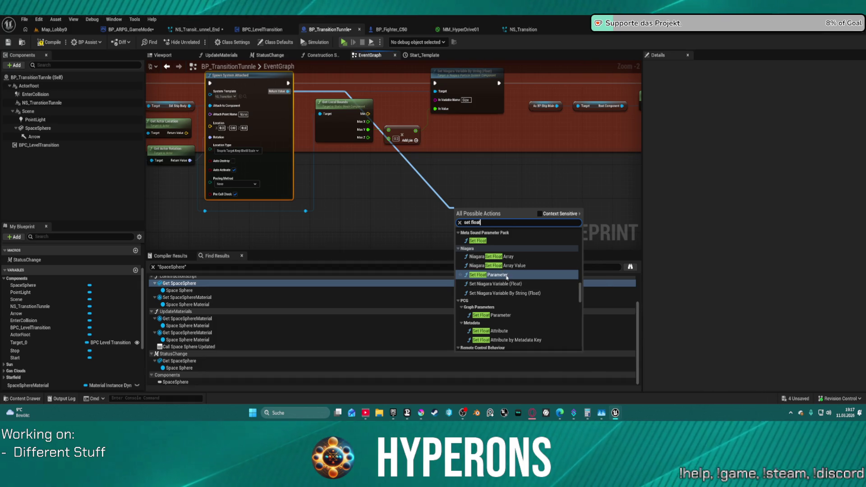
click(506, 275)
mouse_move(501, 220)
mouse_down()
mouse_move(504, 195)
mouse_move(497, 228)
mouse_up()
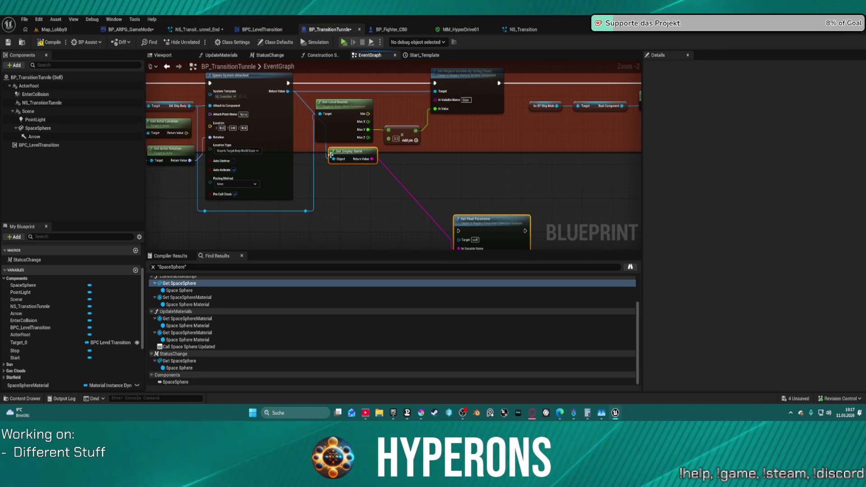
drag(333, 159, 337, 159)
key(Delete)
click(478, 219)
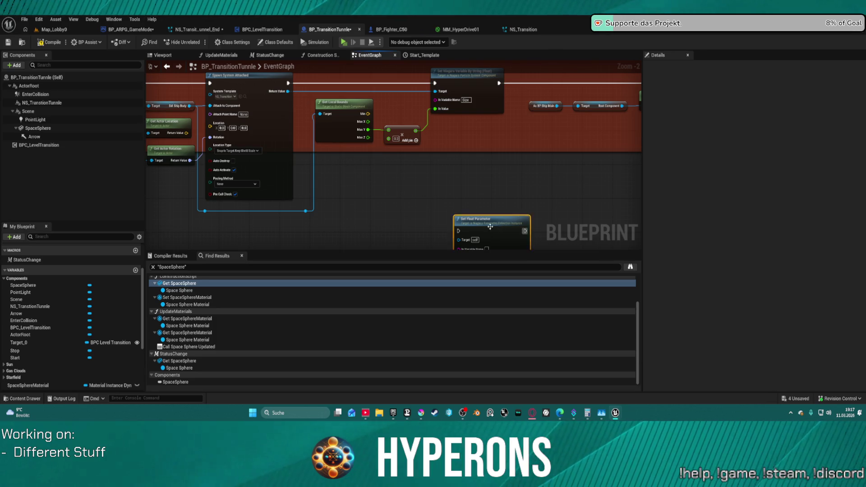
key(Delete)
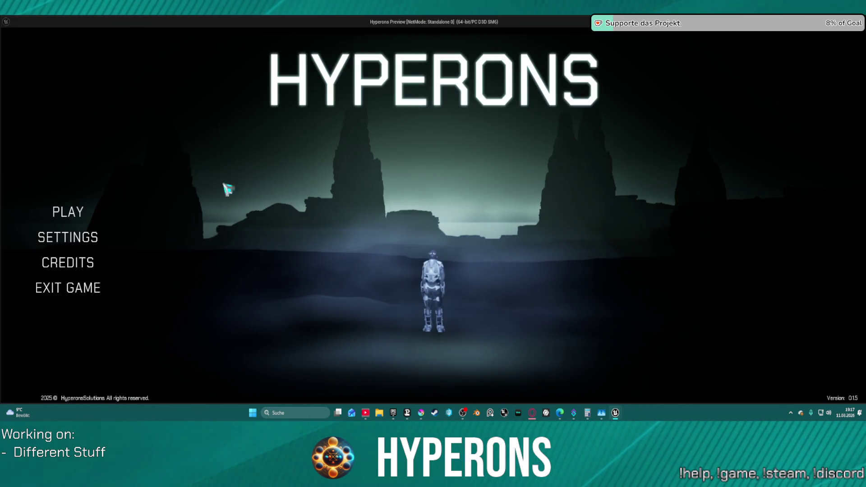
Play-test with the existing character slot, jumping through the tunnel to System Pollux, then stop the session.
click(63, 213)
click(292, 193)
click(353, 350)
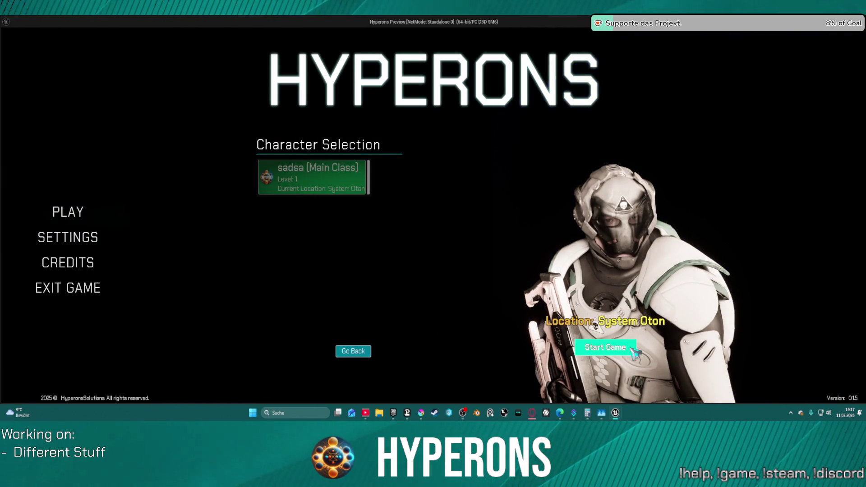
click(605, 346)
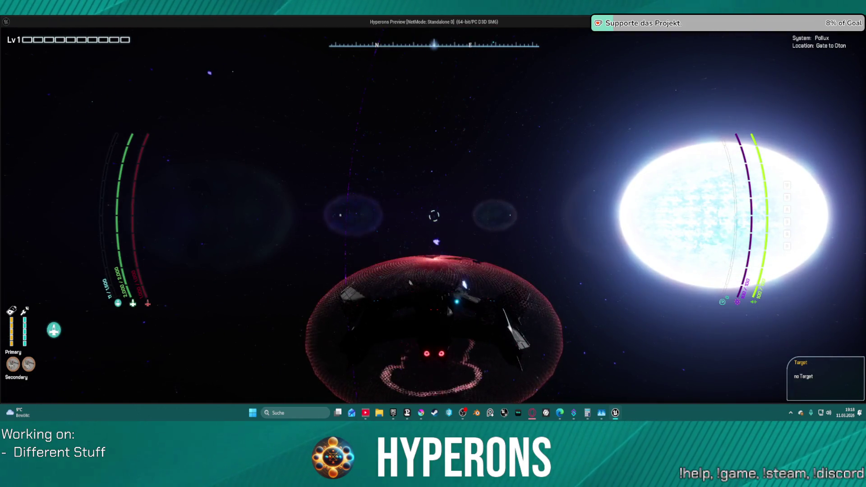
key(alt+Tab)
key(Escape)
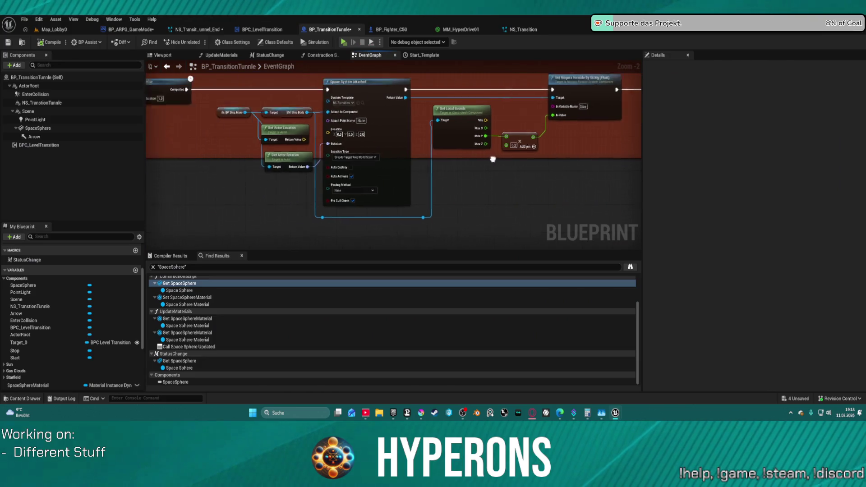
Delete the Get Actor Rotation node feeding the tunnel's Spawn System Attached node.
mouse_move(570, 187)
mouse_down()
mouse_move(443, 197)
mouse_move(438, 210)
mouse_up()
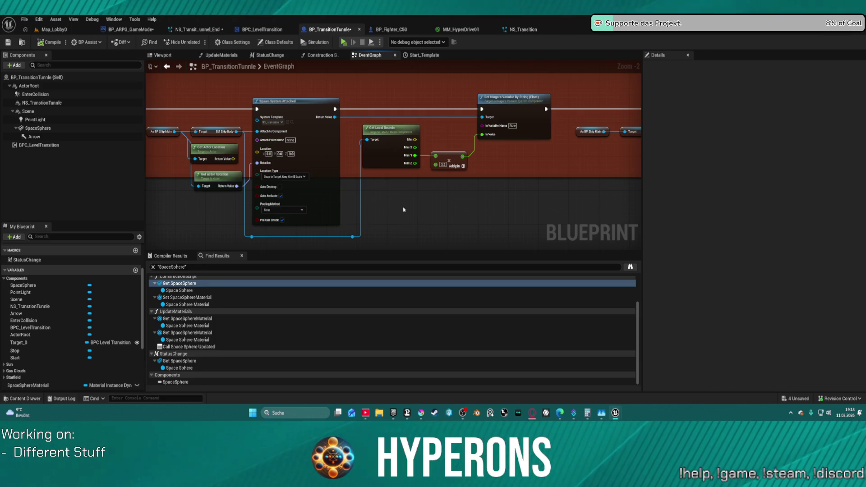
drag(403, 210, 476, 187)
mouse_move(295, 135)
mouse_down()
mouse_move(343, 148)
mouse_move(377, 135)
mouse_move(273, 164)
mouse_up()
key(Escape)
click(315, 181)
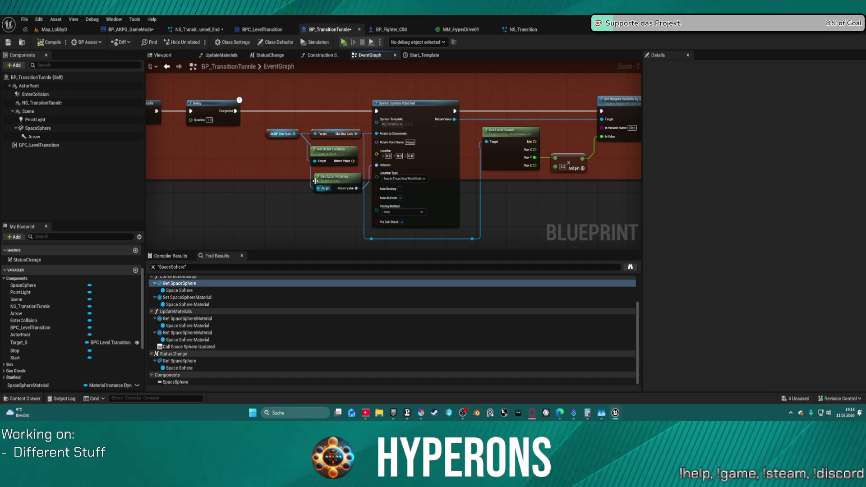
key(Delete)
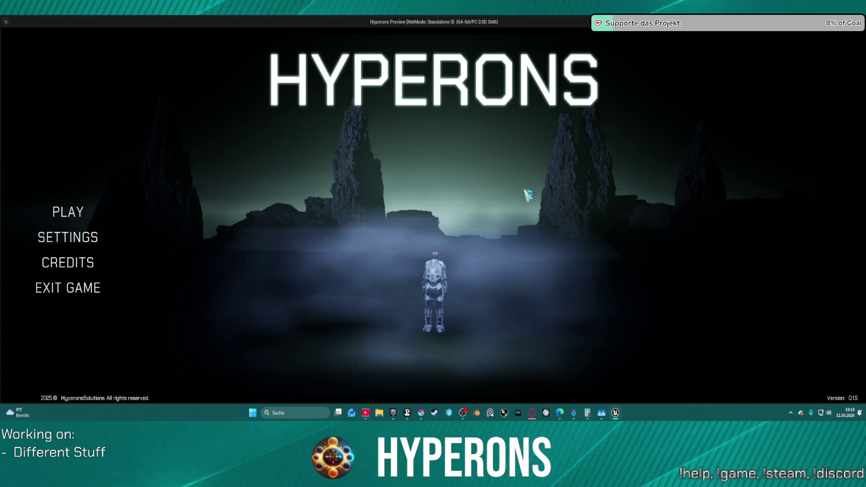
Play test with the chosen character, fly into System Oton, then close the preview.
click(68, 212)
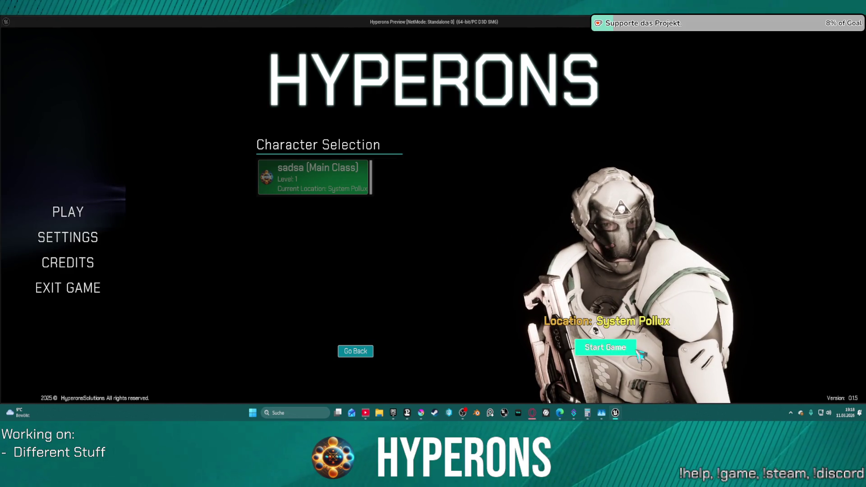
click(637, 352)
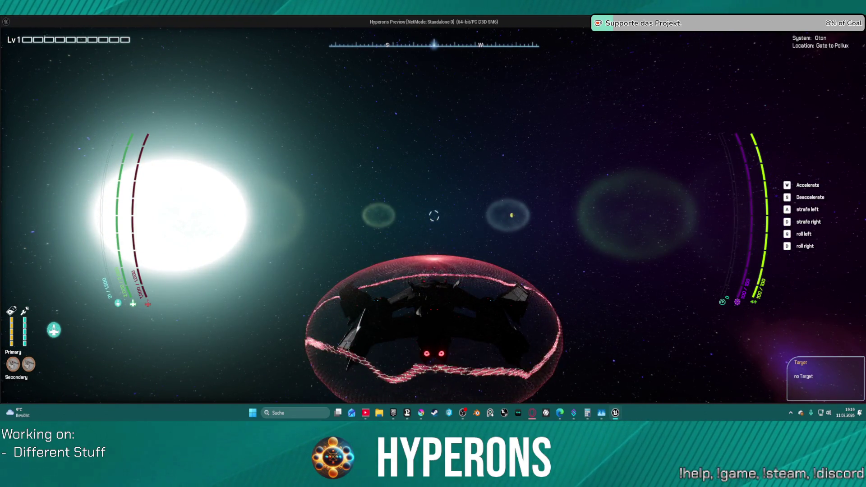
key(Escape)
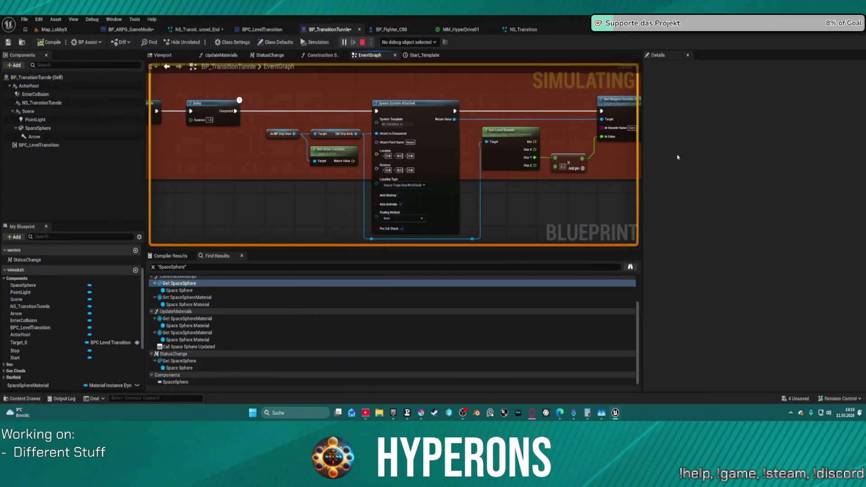
Select the Add and Spawn System Attached nodes, then drag a wire from Get Local Bounds' Max X.
click(564, 168)
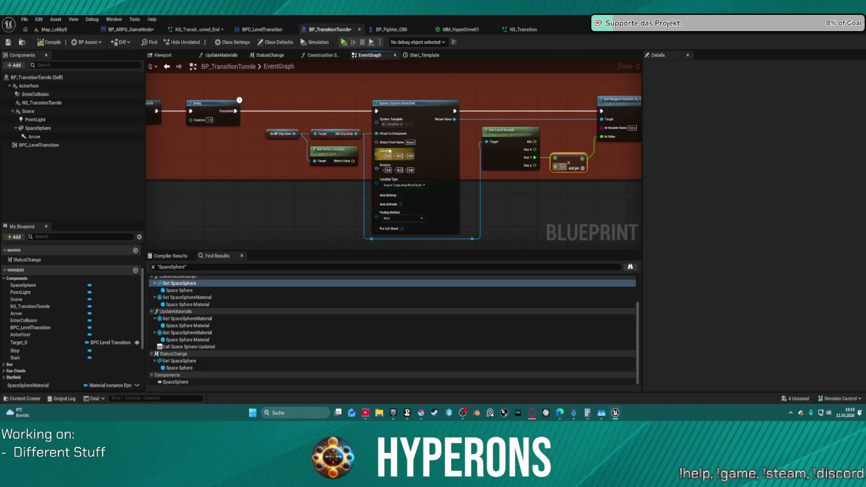
click(388, 156)
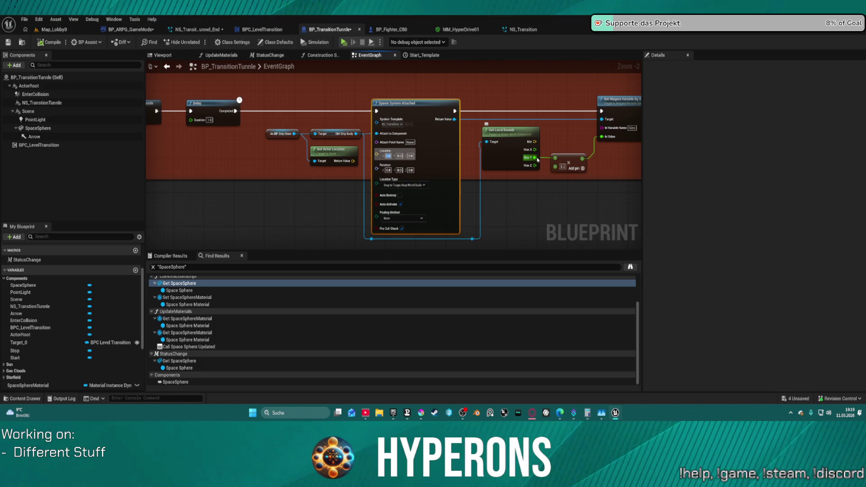
drag(535, 149, 549, 148)
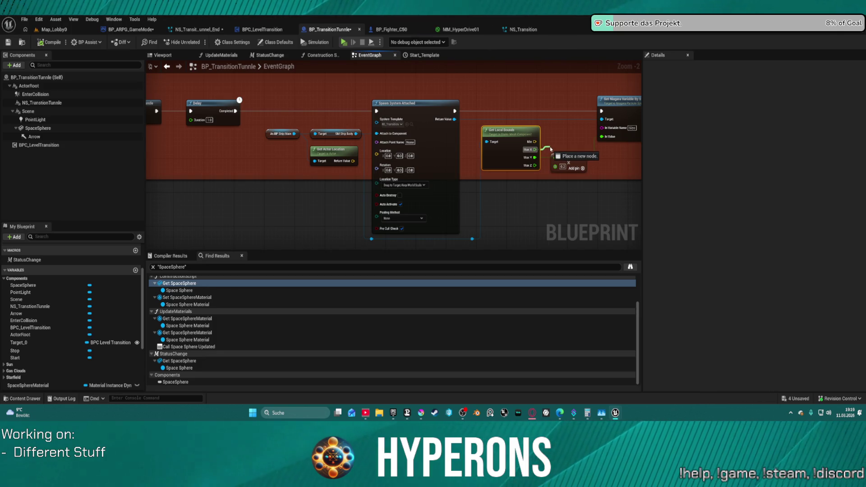
Add a Multiply node on the Max X output, move it lower left, and clear its value.
drag(549, 149, 550, 149)
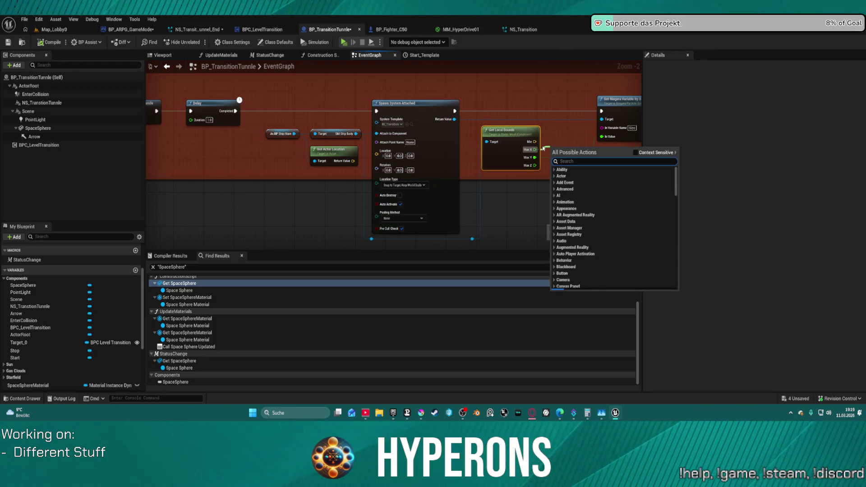
text(muli)
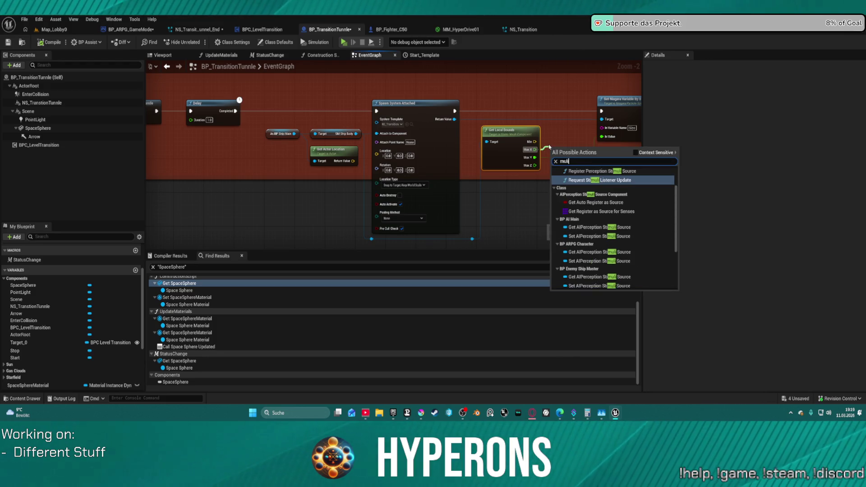
text(pl)
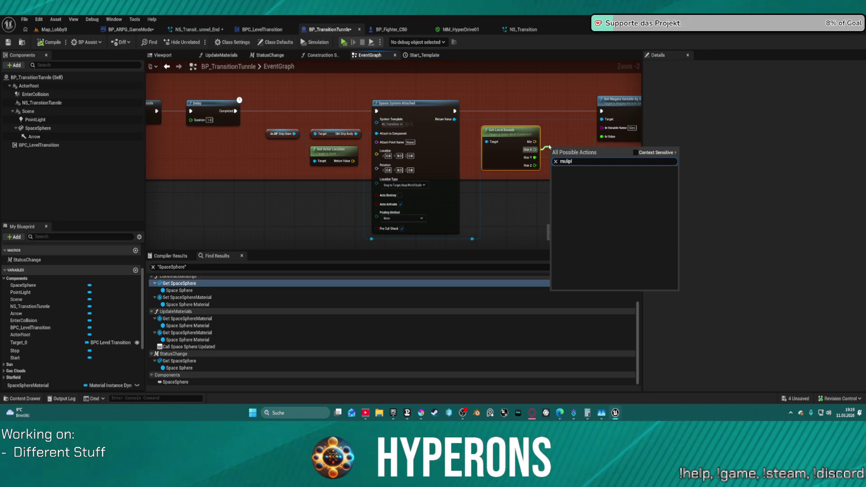
key(BackSpace)
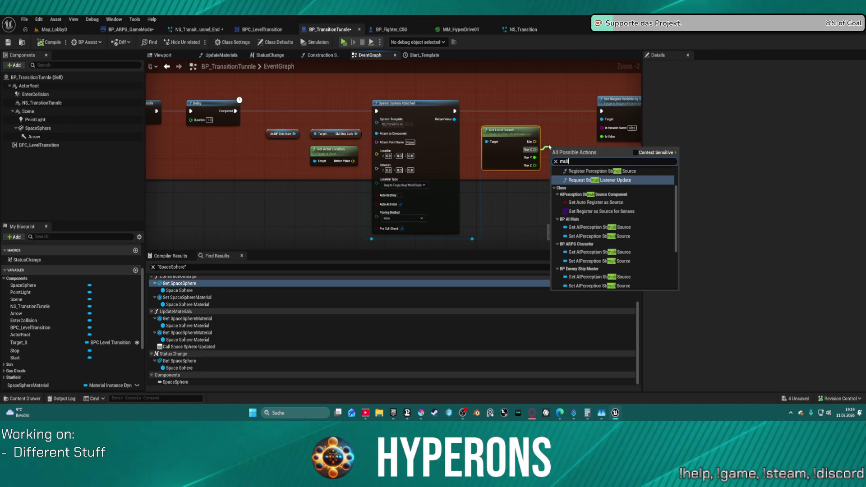
scroll(584, 211, down, 2)
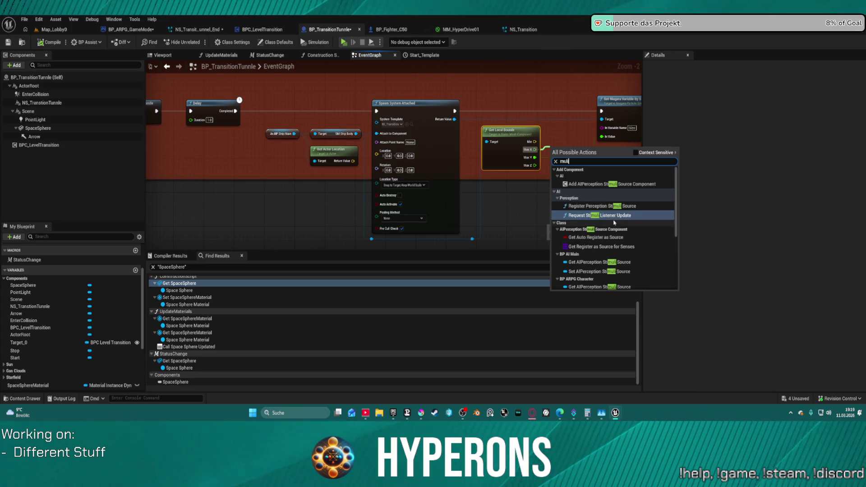
scroll(595, 193, down, 2)
key(BackSpace)
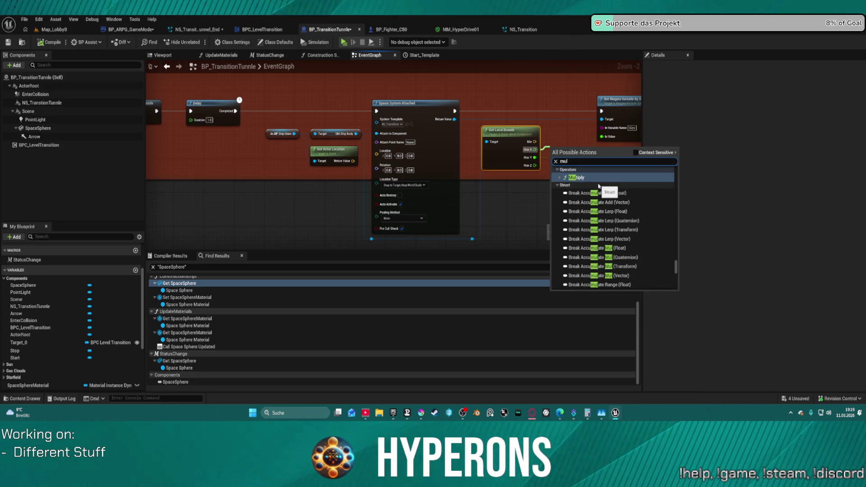
text(t)
click(589, 182)
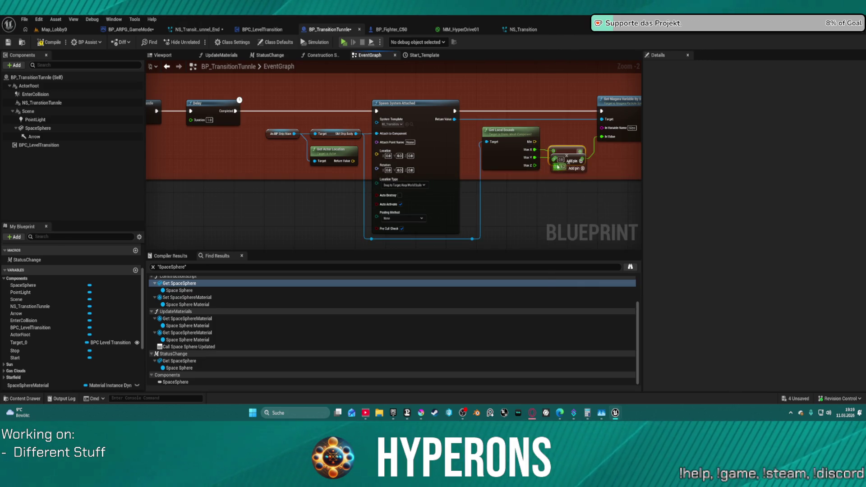
mouse_move(566, 150)
mouse_down()
mouse_move(301, 197)
mouse_move(374, 171)
mouse_move(377, 155)
mouse_up()
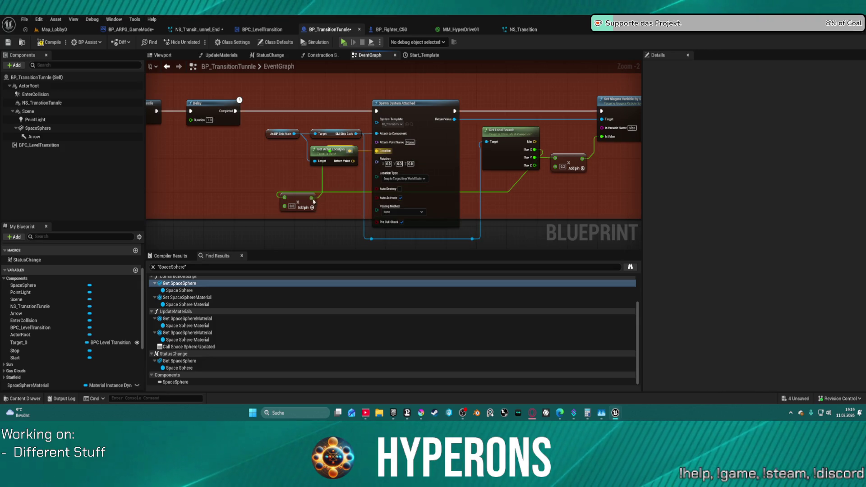
key(BackSpace)
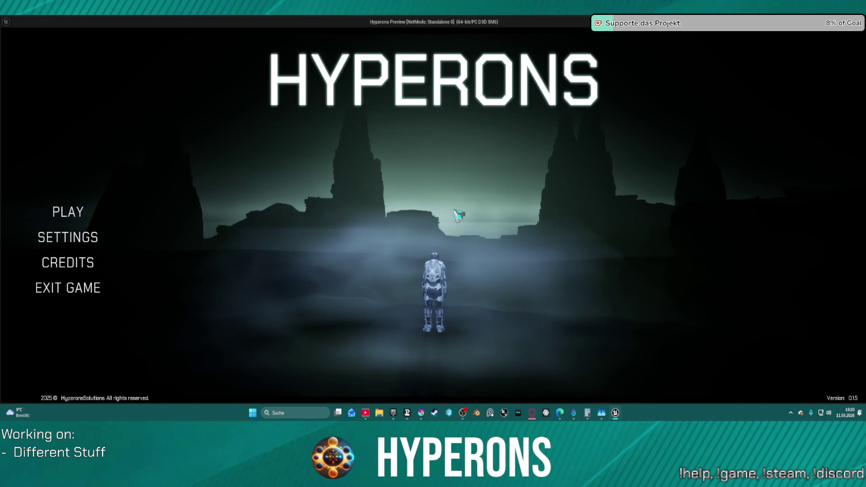
Start the game with the existing character and fly through the jump gate, toggling the camera view.
click(70, 212)
click(332, 187)
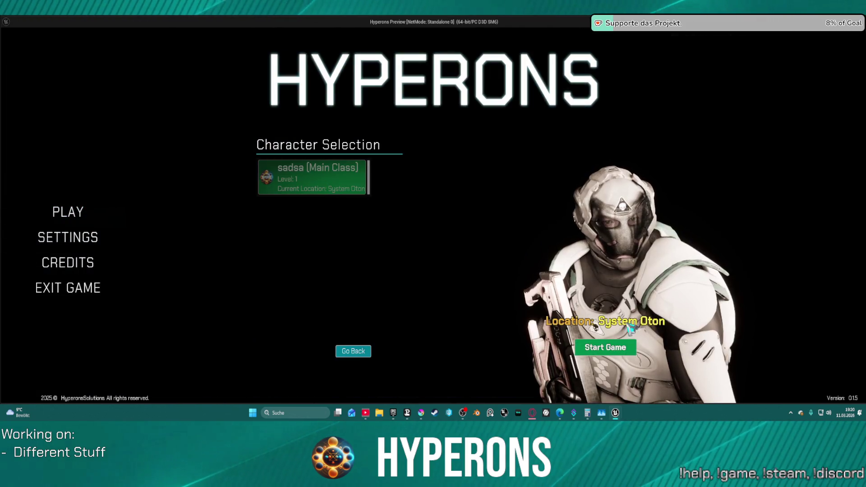
click(605, 346)
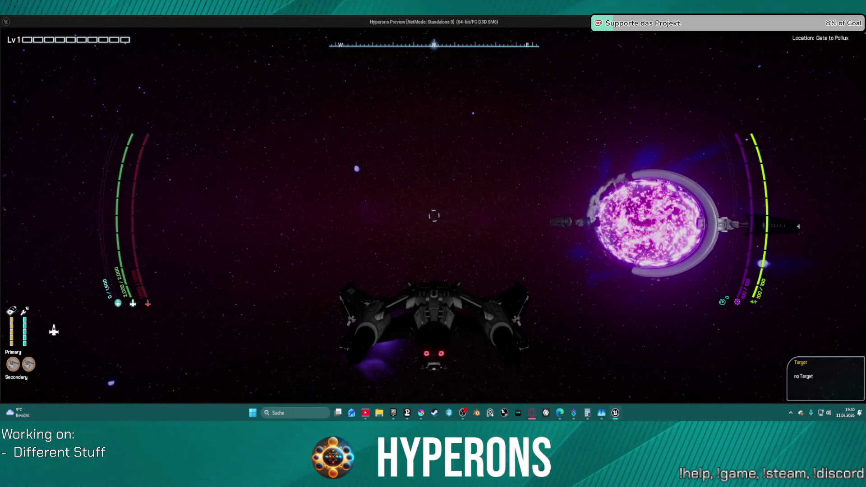
key(w)
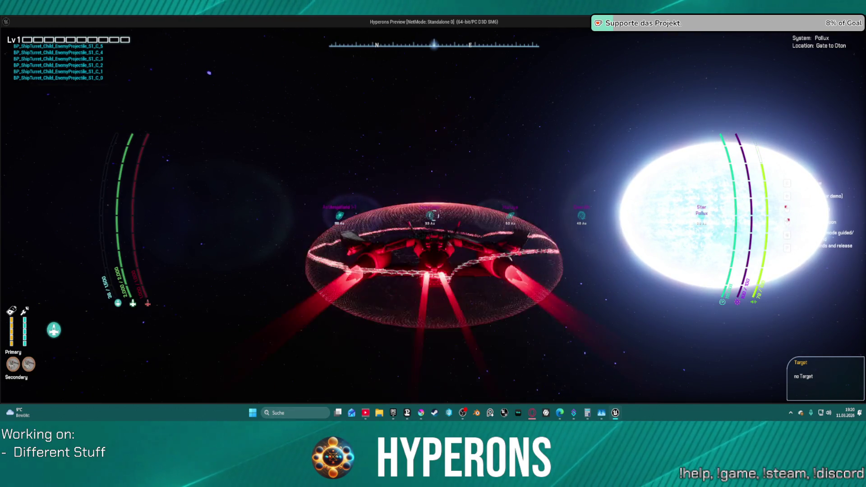
key(c)
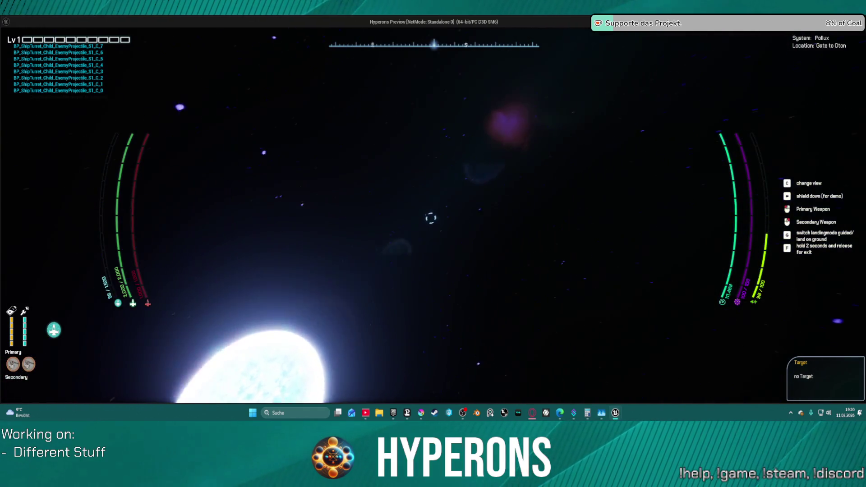
key(c)
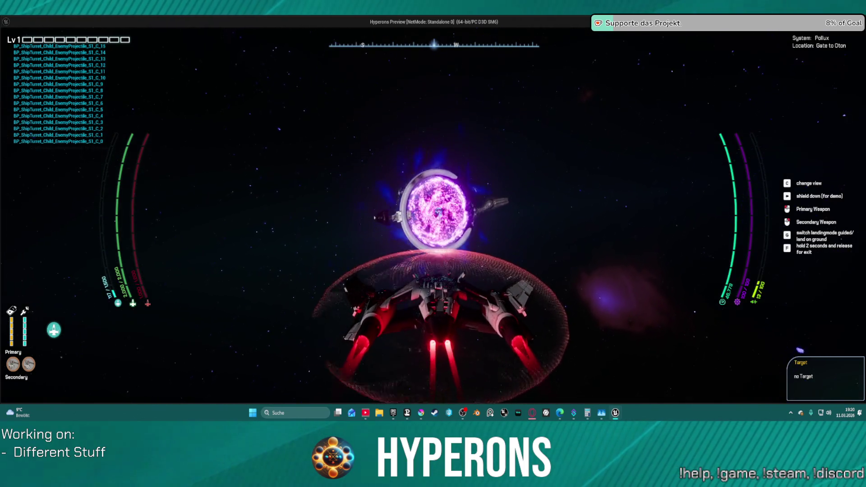
key(w)
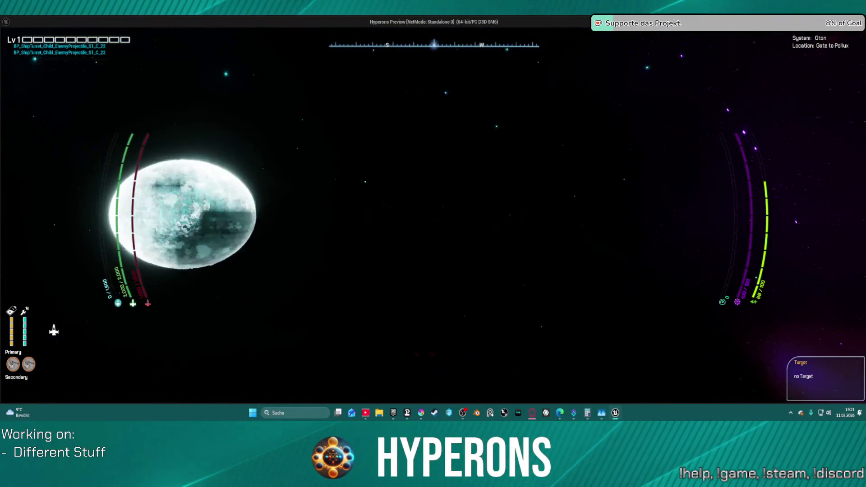
Speed the ship around the Oton star toward the Gate to Pollux.
key(w)
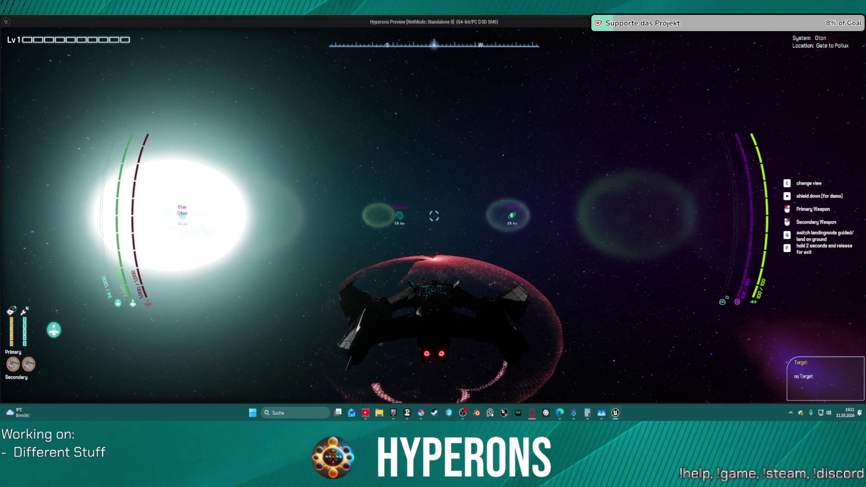
End the play test to return to BP_TransitionTunnle's event graph.
key(Escape)
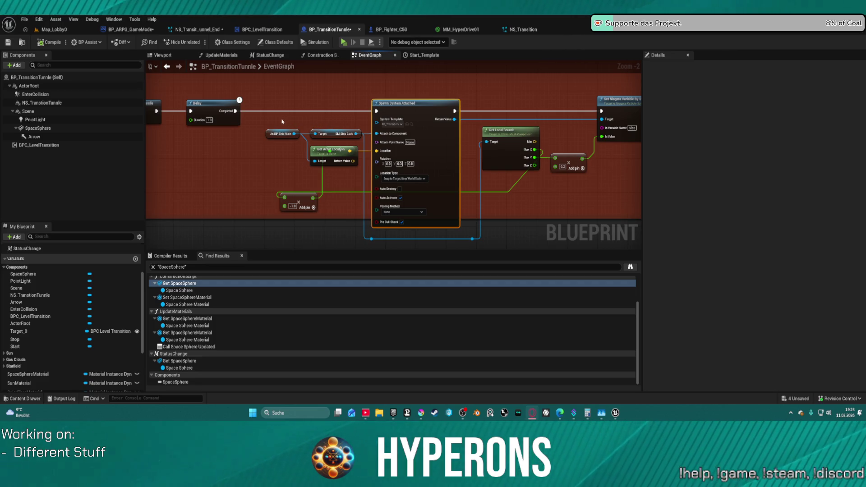
Select the NS_TransitionTunnle component and view it in the blueprint's Viewport.
click(43, 103)
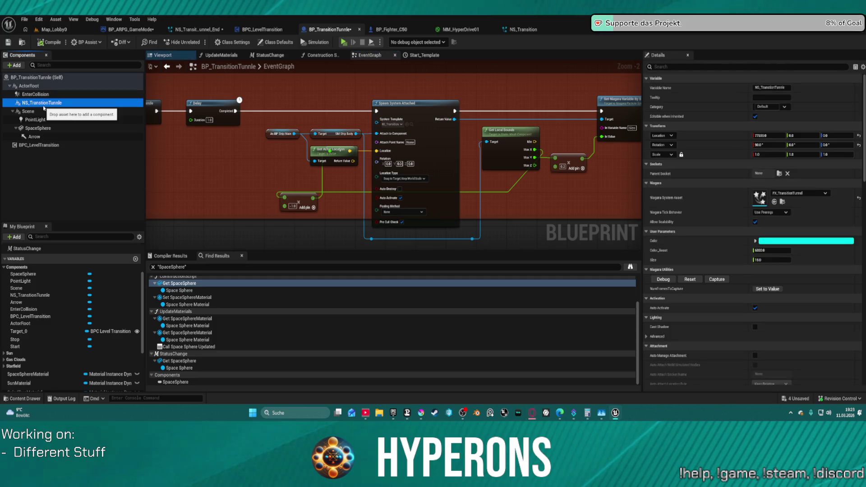
click(302, 91)
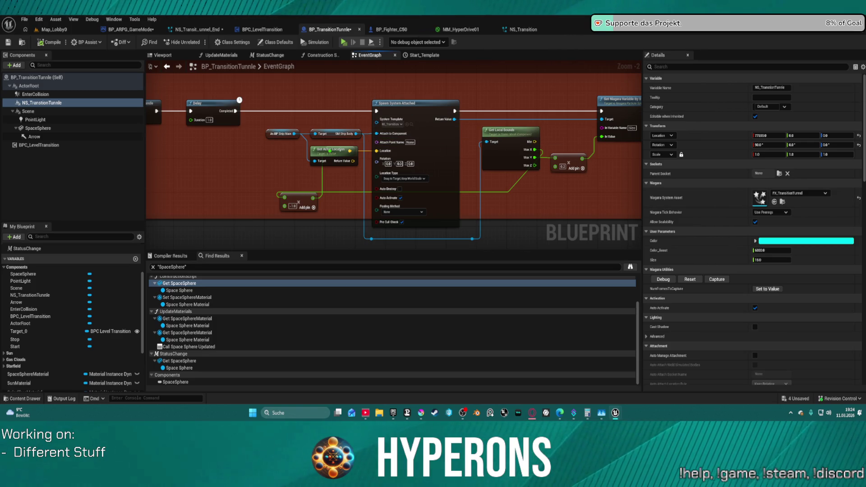
click(162, 55)
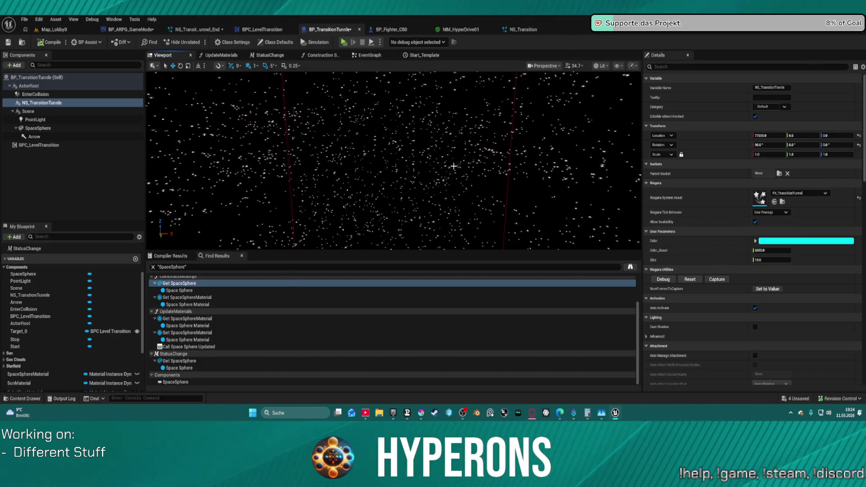
Orbit the Viewport preview to inspect the green ring and star-filled tunnel.
drag(453, 166, 453, 166)
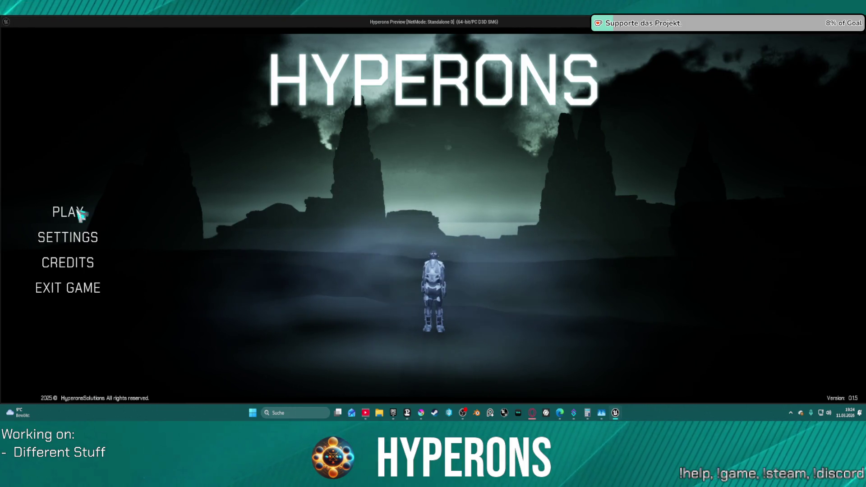
Confirm the saved character, start the game in Oton, and fly through the Gate to Pollux.
click(79, 213)
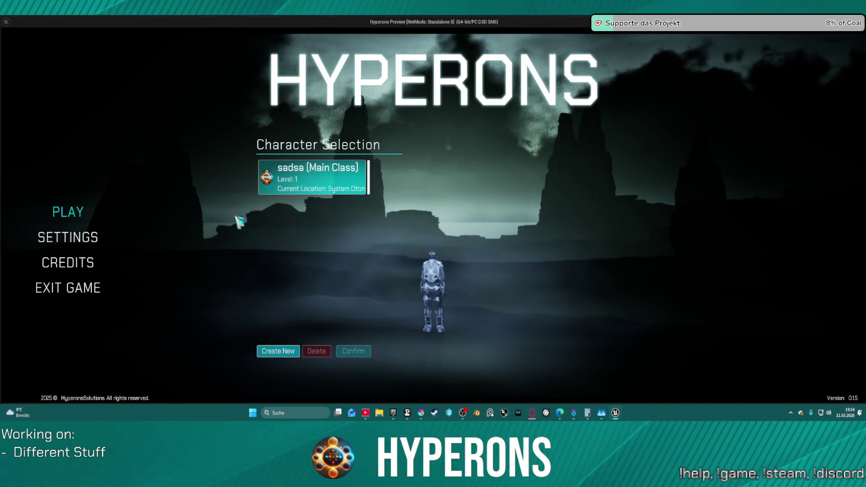
click(295, 180)
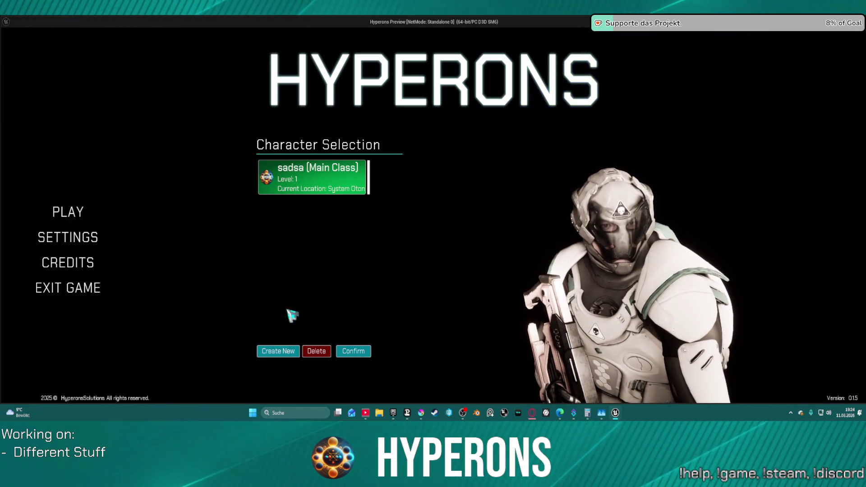
click(353, 351)
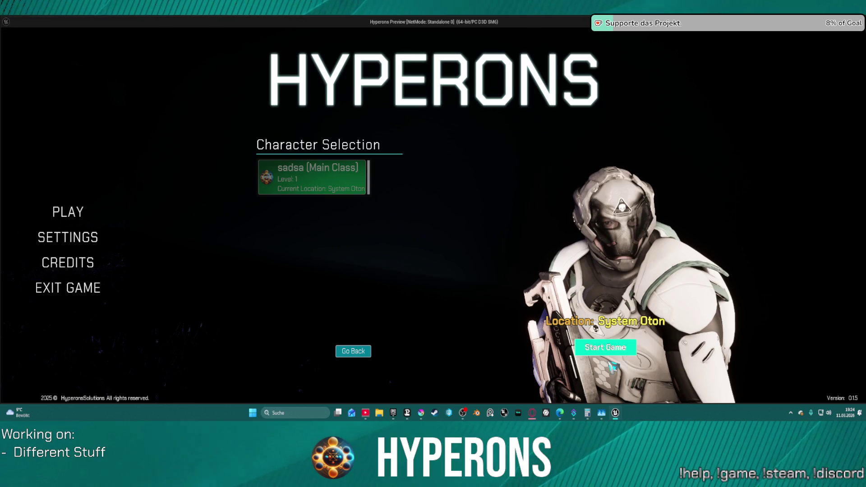
click(605, 347)
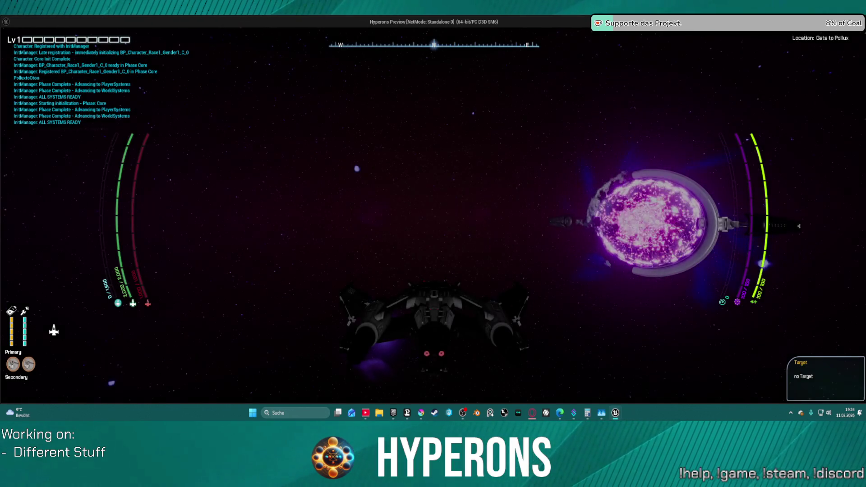
key(w)
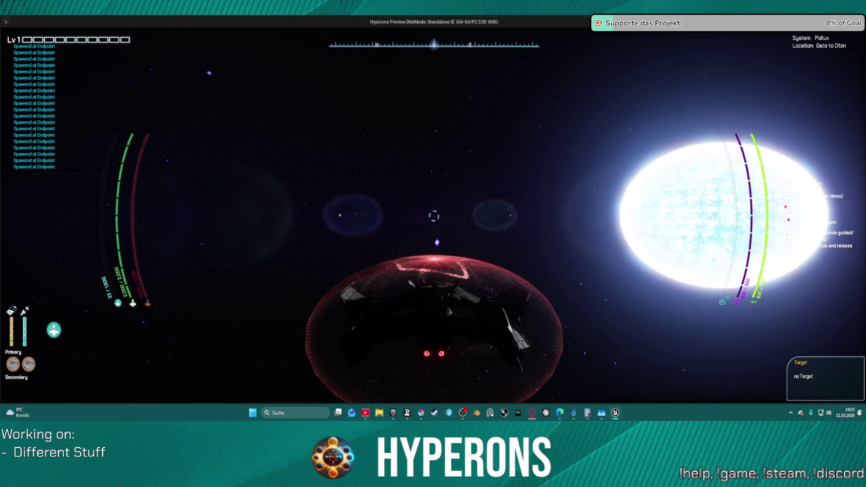
End the play test and scrub the NS_Transition_Tunnel_End preview from its start, past its end, and back.
key(Escape)
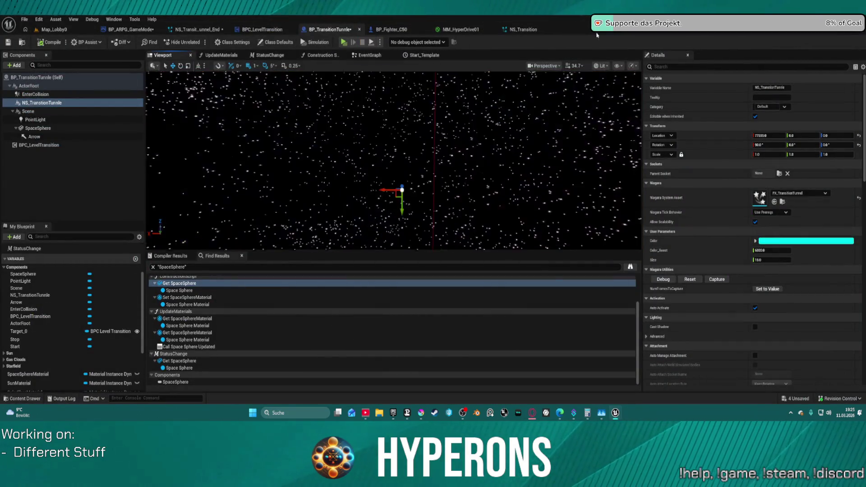
click(197, 29)
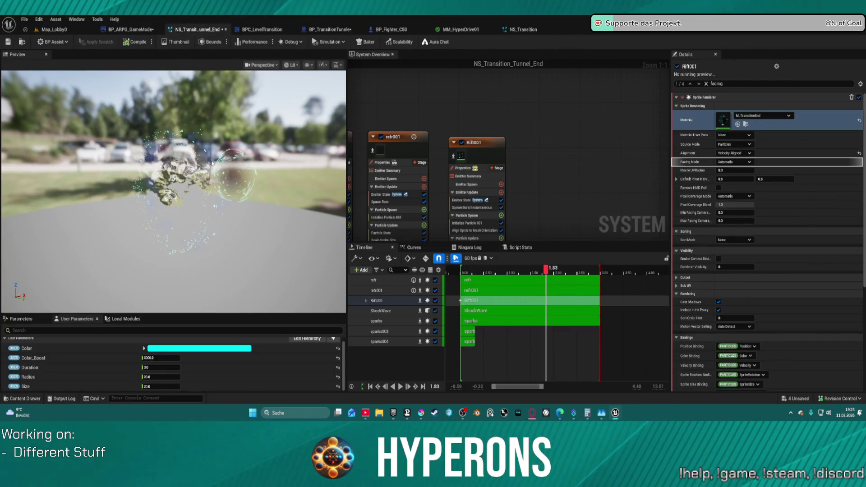
click(465, 285)
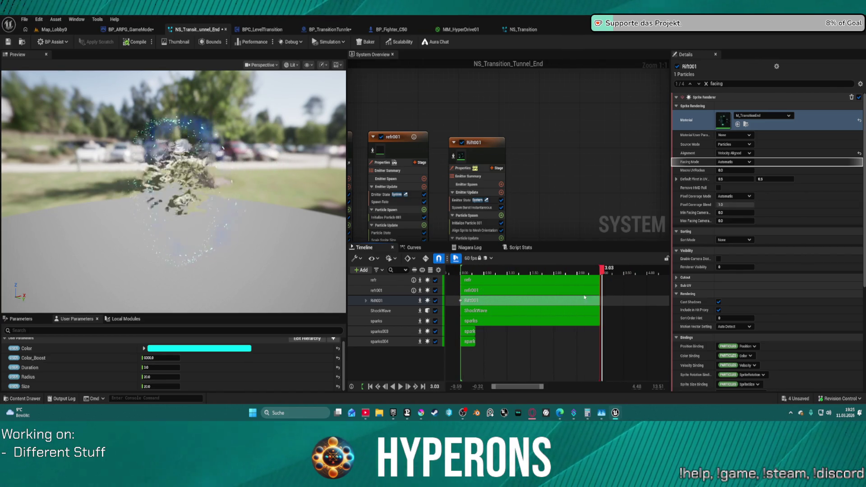
drag(541, 301, 649, 310)
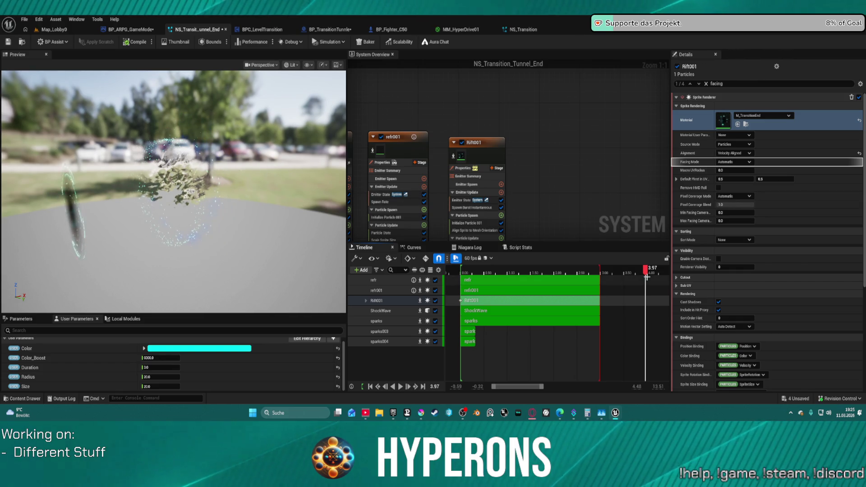
drag(645, 268, 534, 272)
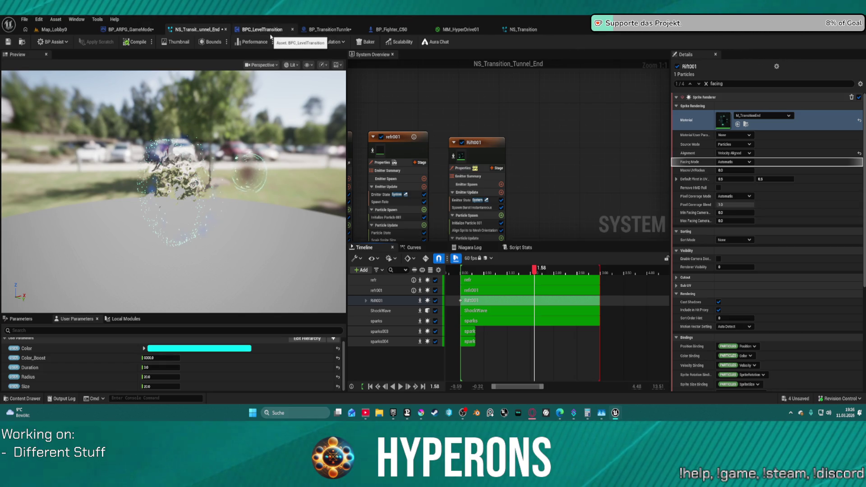
click(328, 30)
Zoom out and pan BPC_LevelTransition's EventGraph to center the transition nodes, then return to Map_Lobby0.
click(262, 29)
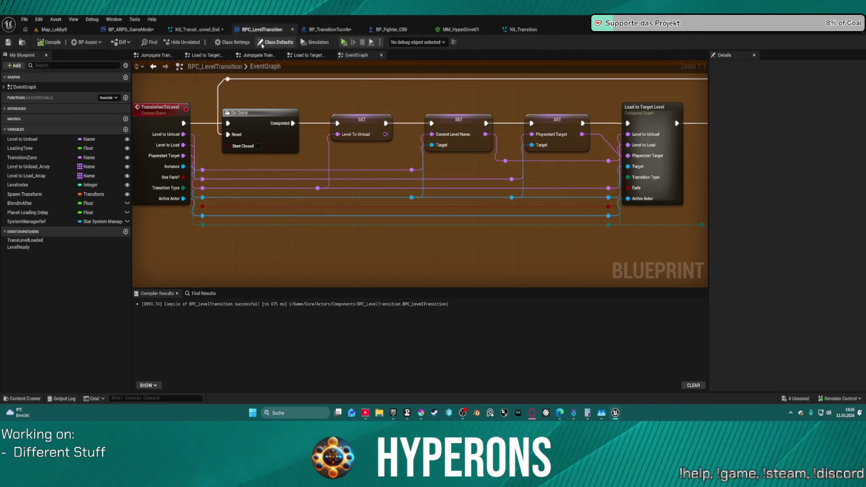
scroll(454, 151, down, 5)
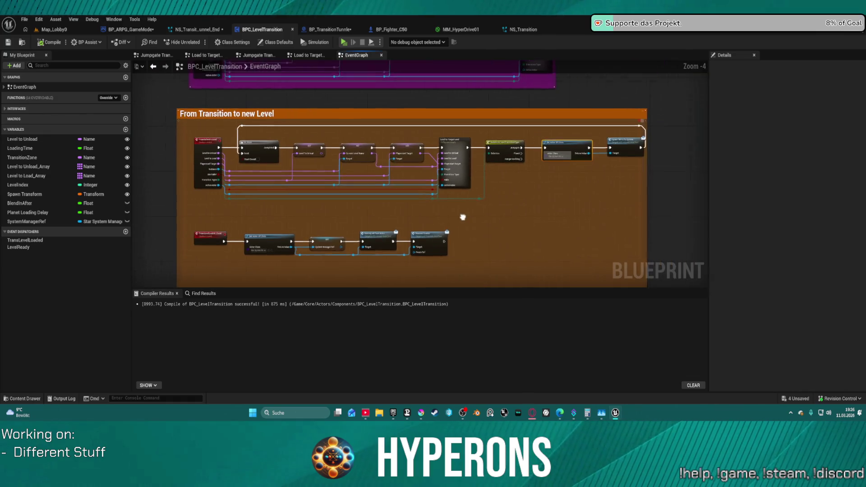
drag(454, 215, 527, 214)
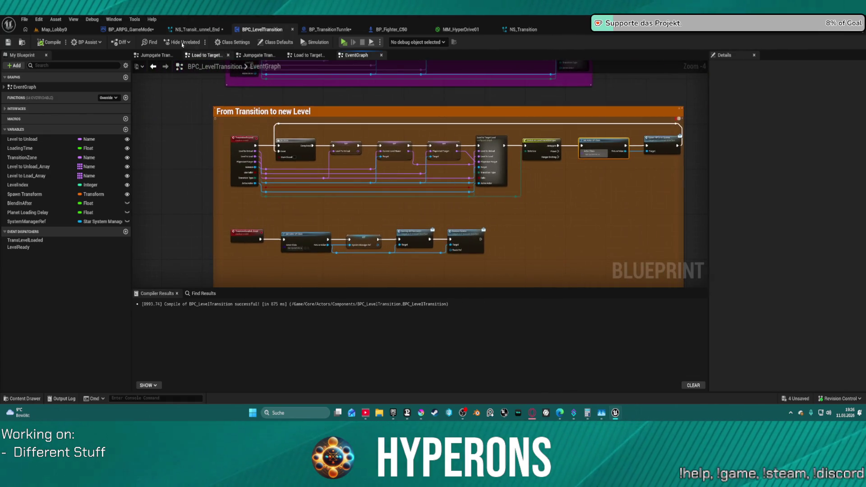
click(45, 30)
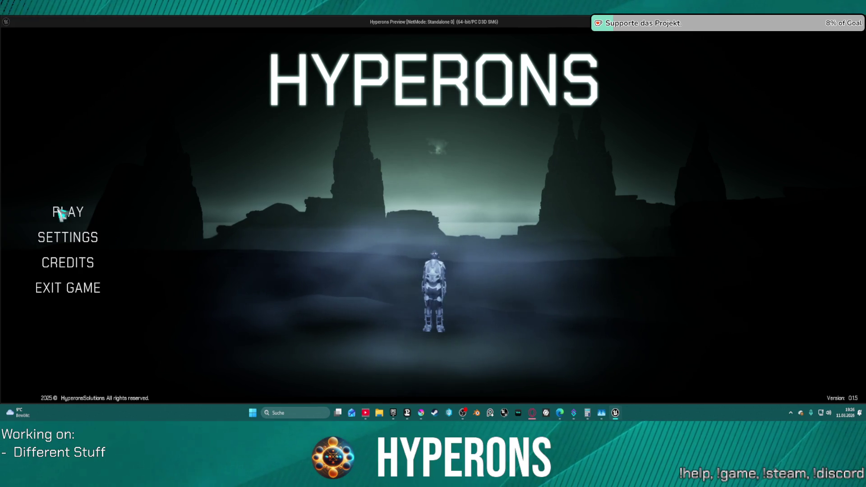
Select the saved character and start the game in the Pollux system.
click(68, 211)
click(283, 192)
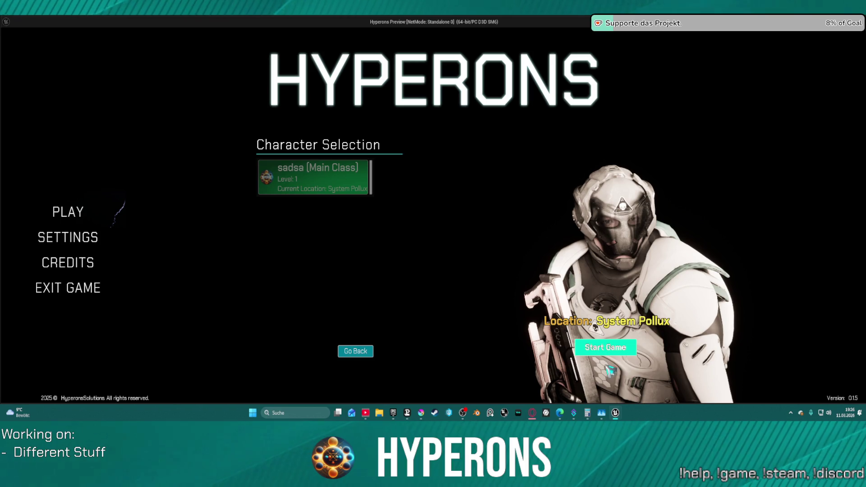
click(605, 347)
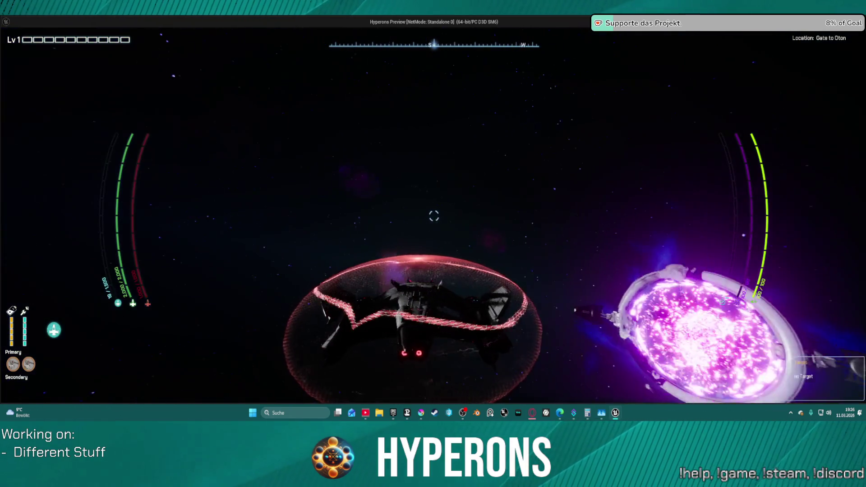
Fly the ship through the gate into System Oton toward the purple Gate to Tencta.
key(w)
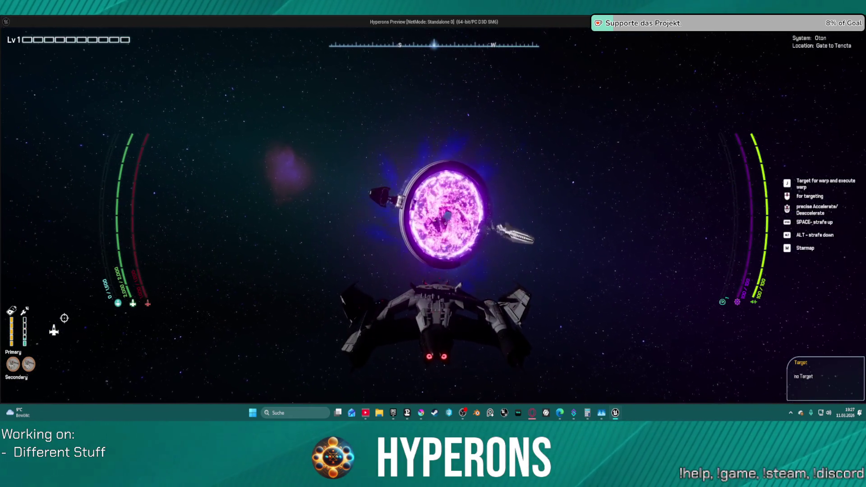
key(super)
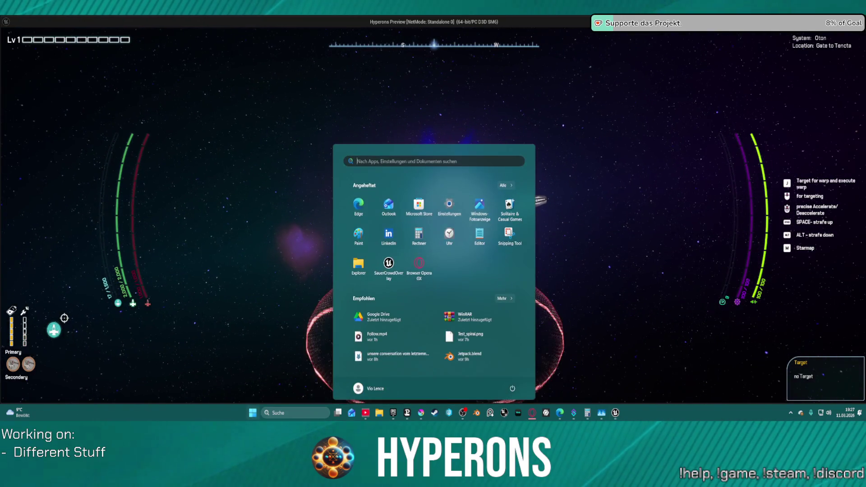
key(super)
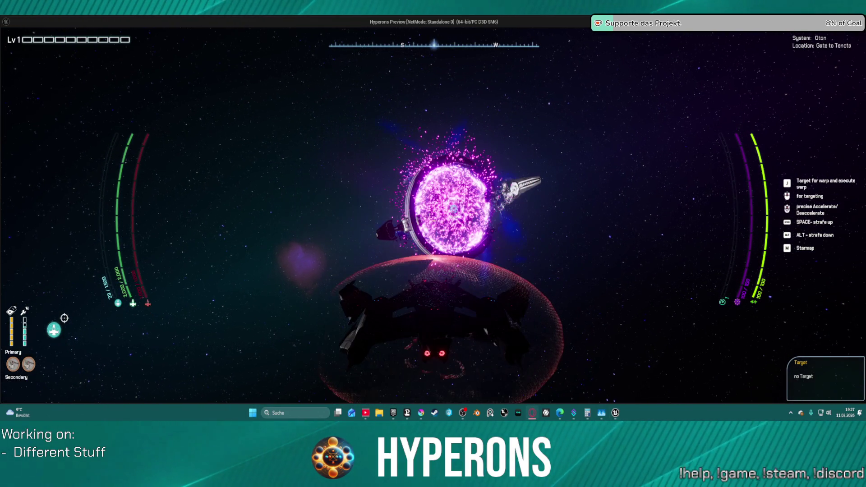